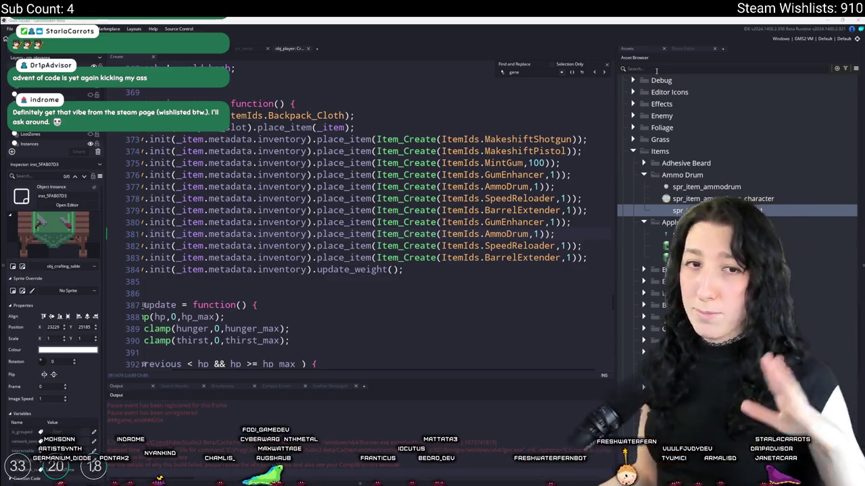
# - Close the code search over the inventory code and switch from GameMaker to Aseprite
pyautogui.click(606, 65)
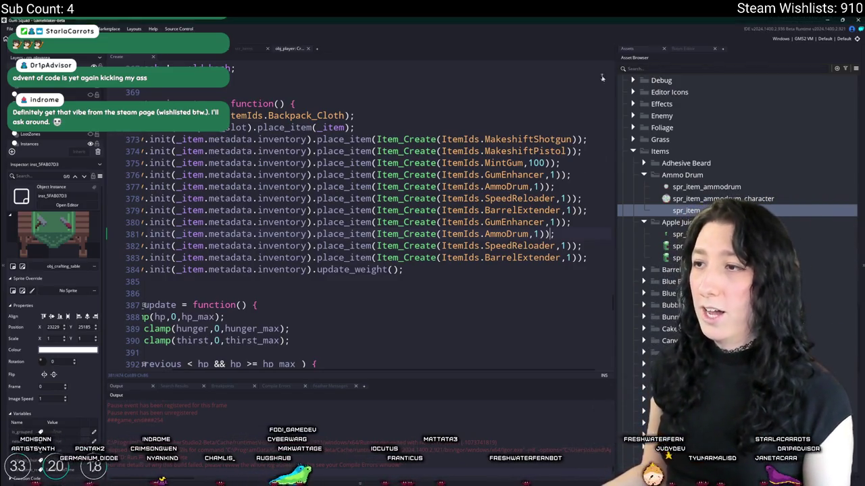
pyautogui.click(369, 284)
pyautogui.rightClick(369, 284)
pyautogui.click(520, 278)
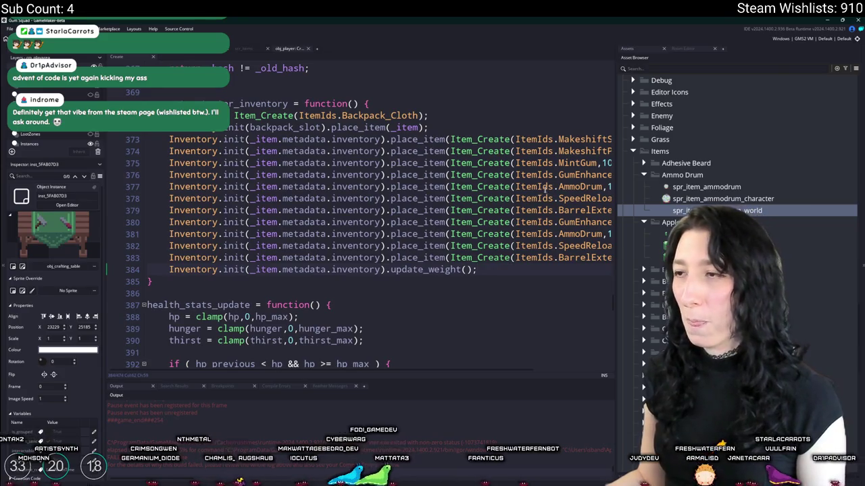
pyautogui.hscroll(3, 545, 189)
pyautogui.hotkey('alt', 'Tab')
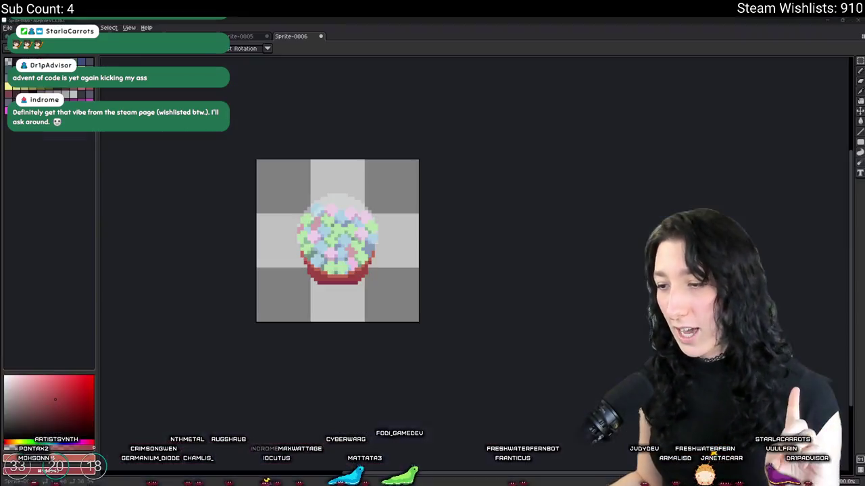
# - Open Ui_crafting.png from the Art folder via the start page
pyautogui.click(41, 36)
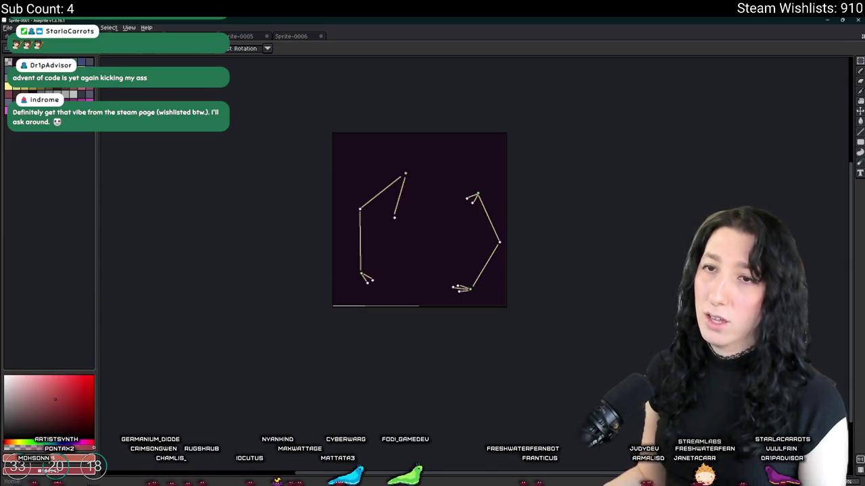
pyautogui.click(13, 36)
pyautogui.click(37, 59)
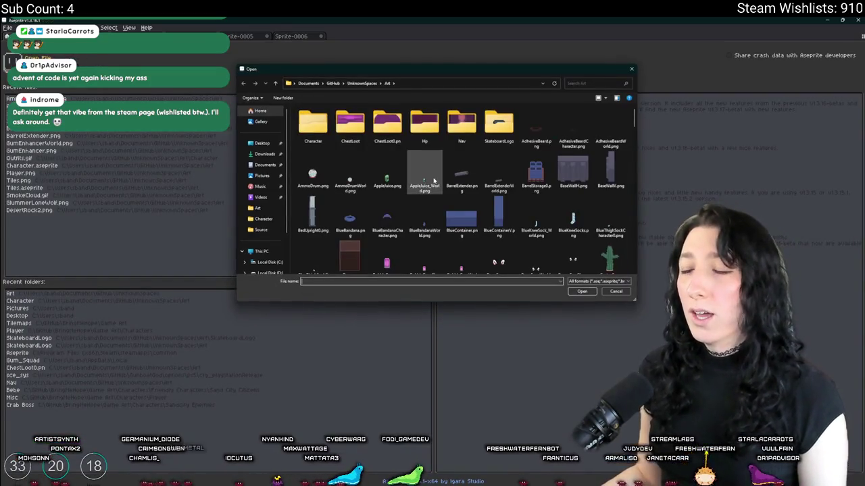
pyautogui.scroll(-5, 575, 203)
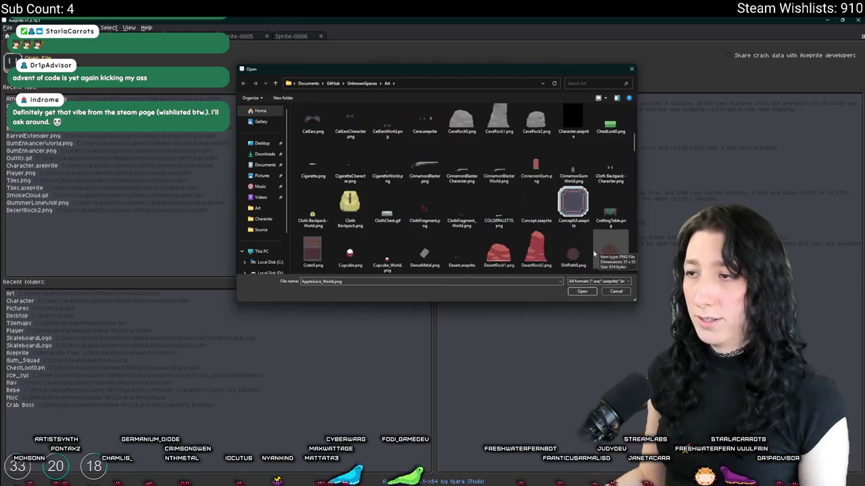
pyautogui.scroll(-5, 541, 210)
pyautogui.scroll(-5, 527, 216)
pyautogui.scroll(-3, 510, 221)
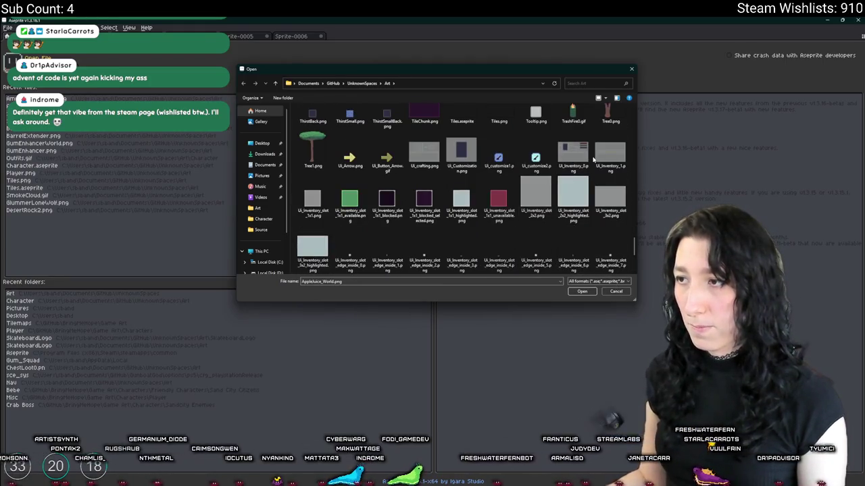
pyautogui.click(621, 202)
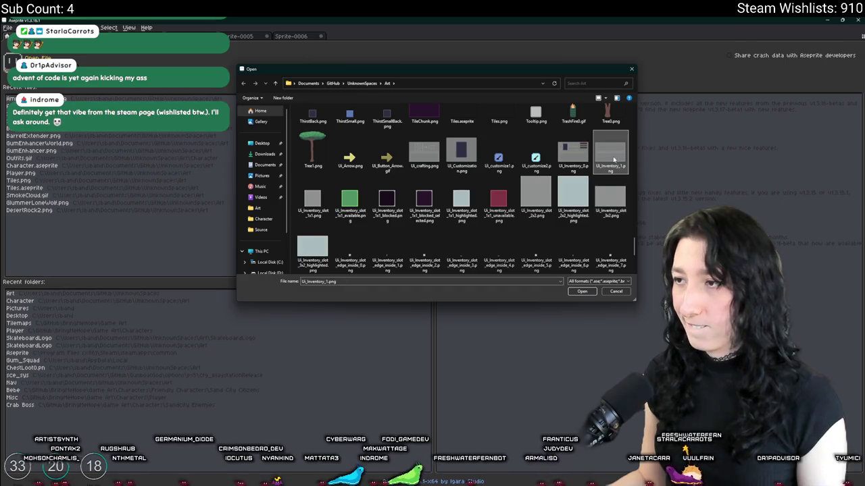
pyautogui.doubleClick(424, 152)
pyautogui.scroll(-2, 415, 135)
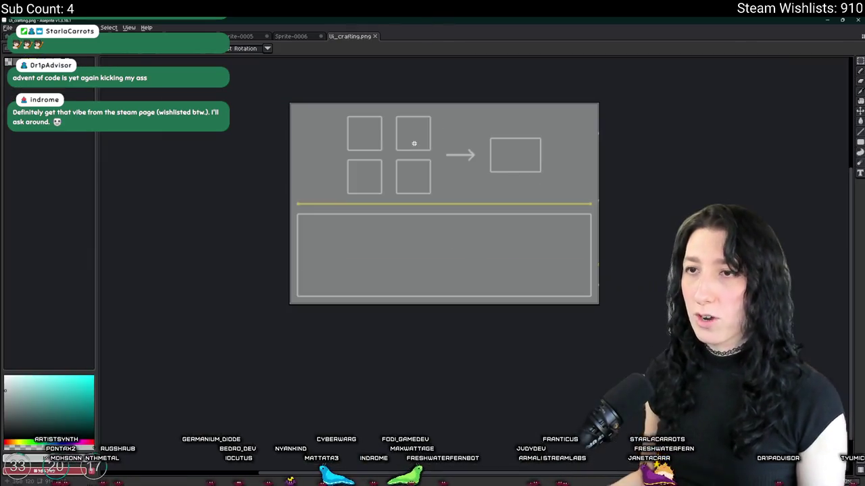
# - Select and copy the whole crafting mockup, then create a new blank sprite, Sprite-0008
pyautogui.click(7, 27)
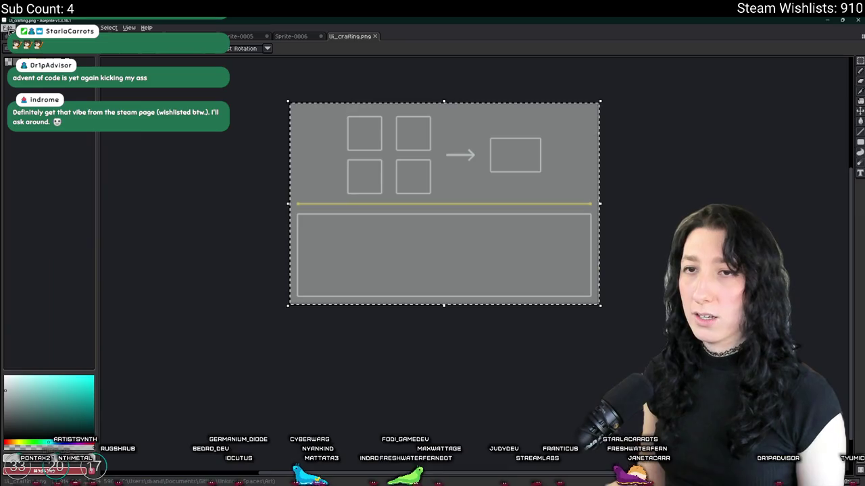
pyautogui.click(8, 36)
pyautogui.hotkey('ctrl', 'n')
pyautogui.press('Return')
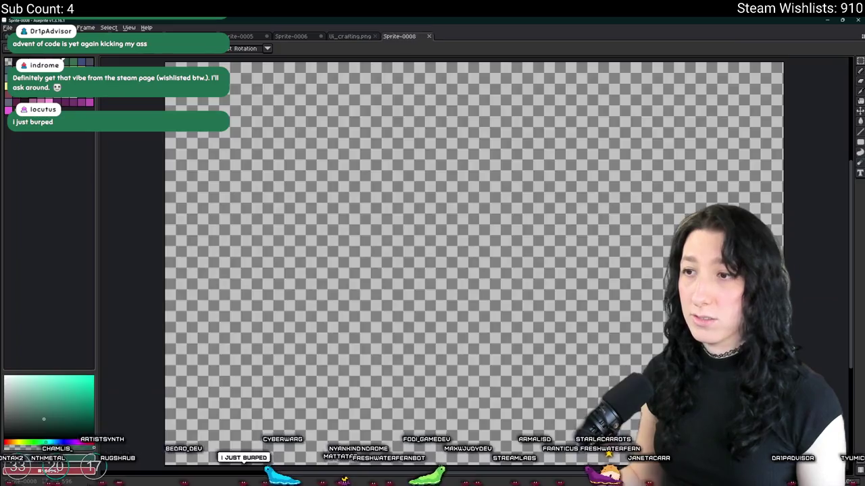
# - Paste the mockup into Sprite-0008 and delete its four small input boxes
pyautogui.hotkey('ctrl', 'v')
pyautogui.scroll(-2, 375, 204)
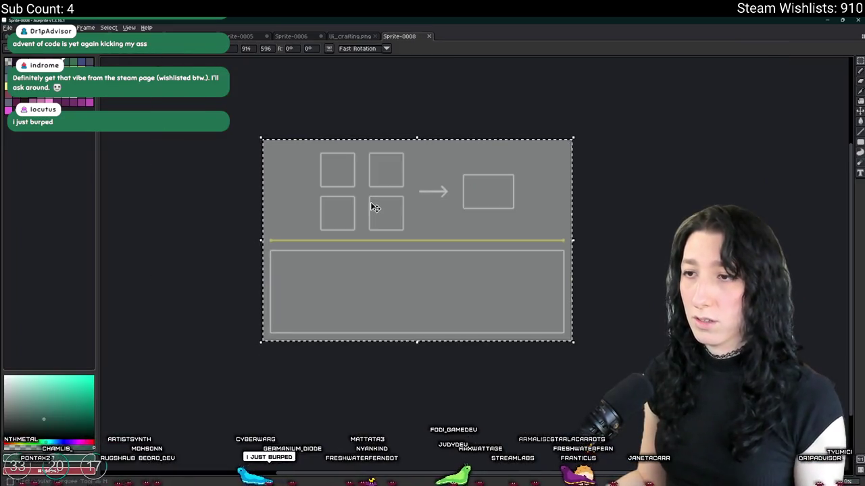
pyautogui.scroll(2, 380, 198)
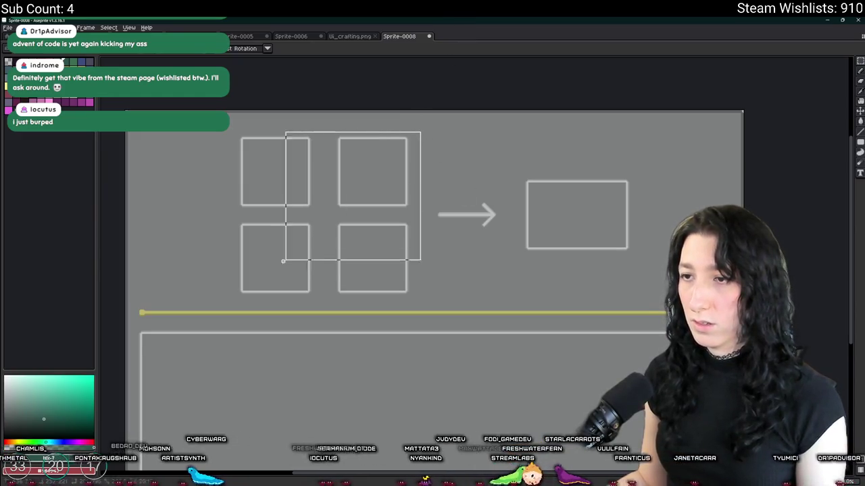
pyautogui.press('Delete')
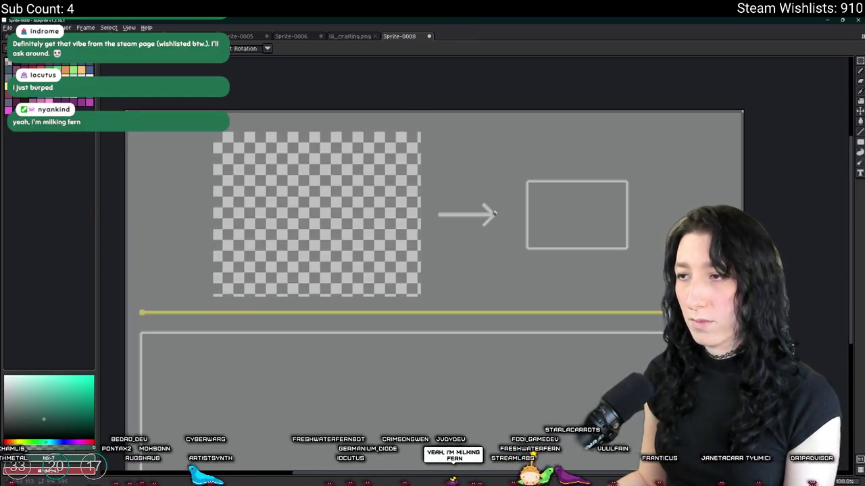
# - Copy the wide result box into the cleared input area
pyautogui.moveTo(519, 171); pyautogui.dragTo(651, 257)
pyautogui.moveTo(596, 228); pyautogui.dragTo(377, 228)
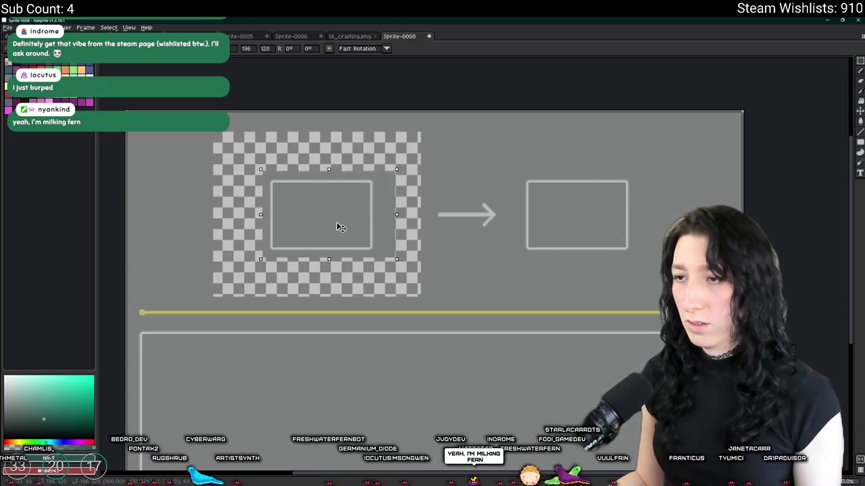
pyautogui.scroll(3, 379, 229)
pyautogui.scroll(-3, 421, 216)
pyautogui.scroll(3, 444, 194)
pyautogui.scroll(1, 464, 189)
pyautogui.moveTo(471, 184)
pyautogui.mouseDown()
pyautogui.moveTo(575, 180)
pyautogui.moveTo(232, 179)
pyautogui.mouseUp()
pyautogui.hotkey('ctrl', 'z')
pyautogui.scroll(-1, 546, 197)
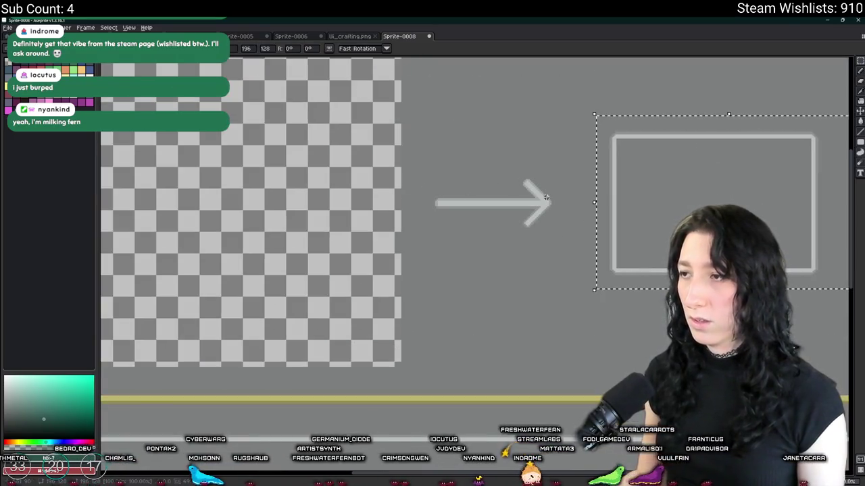
pyautogui.moveTo(598, 201); pyautogui.dragTo(121, 201)
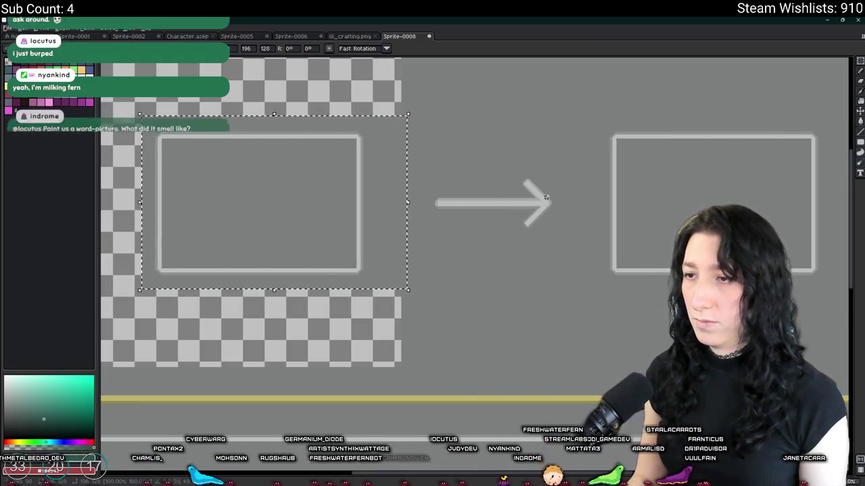
pyautogui.scroll(-2, 548, 193)
pyautogui.scroll(1, 555, 181)
# - Place a second copy of the wide box beside it, nudged into position
pyautogui.moveTo(555, 180)
pyautogui.mouseDown()
pyautogui.moveTo(638, 178)
pyautogui.moveTo(774, 266)
pyautogui.mouseUp()
pyautogui.moveTo(772, 178); pyautogui.dragTo(637, 178)
pyautogui.hotkey('shift', 'Left')
pyautogui.hotkey('shift', 'Left')
pyautogui.hotkey('shift', 'Left')
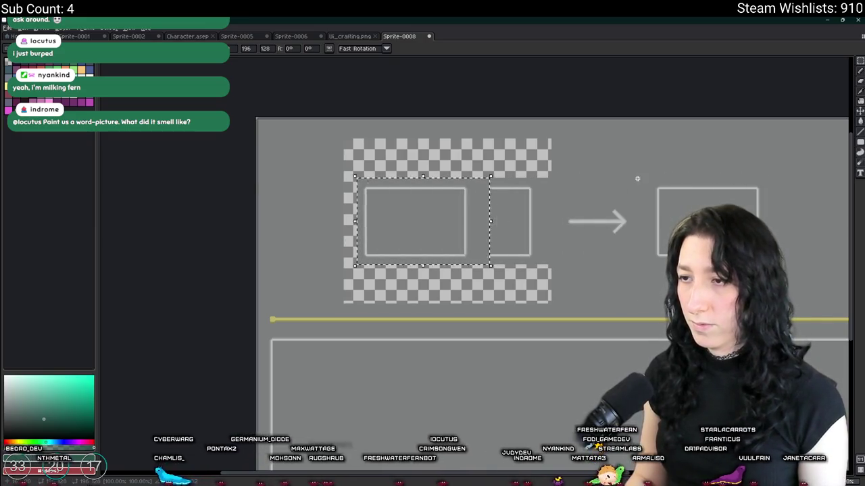
pyautogui.hotkey('shift', 'Left')
pyautogui.hotkey('shift', 'Left')
pyautogui.hotkey('shift', 'Left')
pyautogui.press('Right')
pyautogui.press('Right')
pyautogui.press('Right')
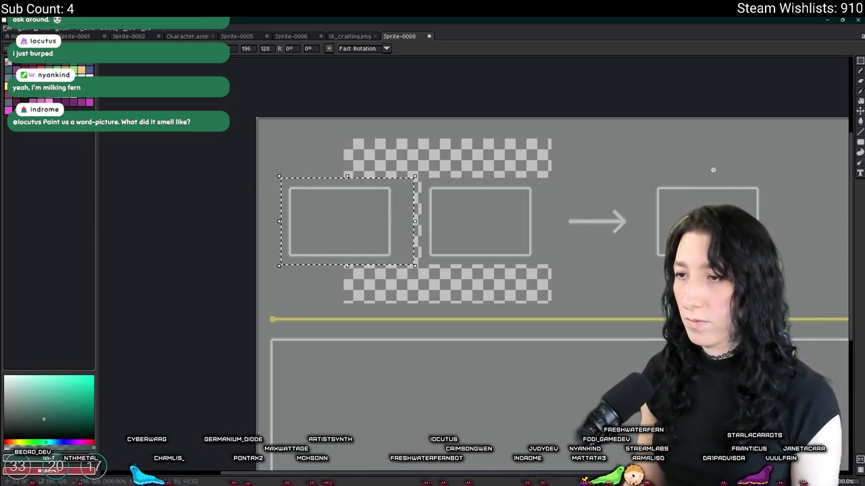
pyautogui.press('Right')
pyautogui.press('Right')
pyautogui.press('Right')
pyautogui.press('Right')
pyautogui.press('Right')
pyautogui.press('u')
pyautogui.hotkey('ctrl', 'd')
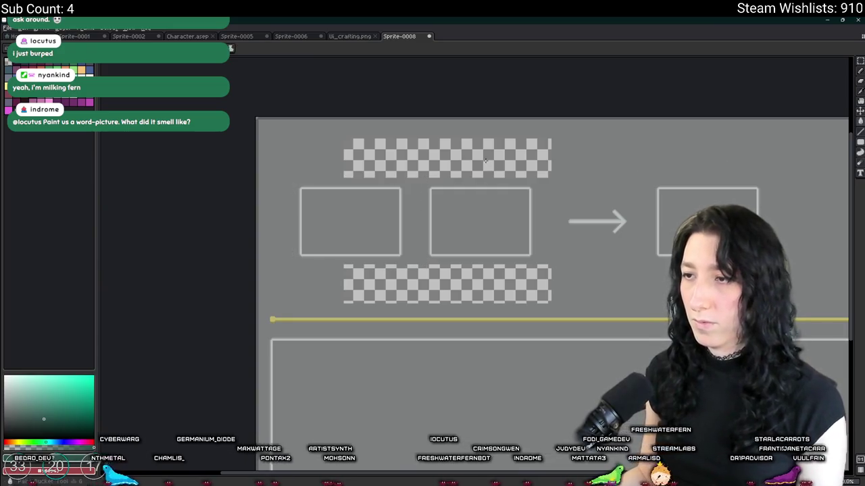
# - Sample the mockup's grey and fill the transparent gaps around the slots with it
pyautogui.press('i')
pyautogui.click(489, 157)
pyautogui.click(416, 233)
pyautogui.press('g')
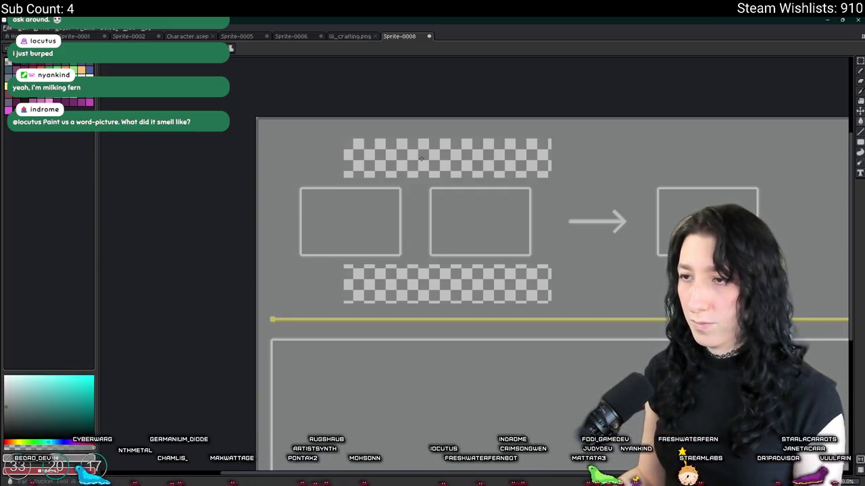
pyautogui.click(411, 158)
pyautogui.click(411, 275)
pyautogui.scroll(-3, 411, 276)
pyautogui.scroll(3, 506, 216)
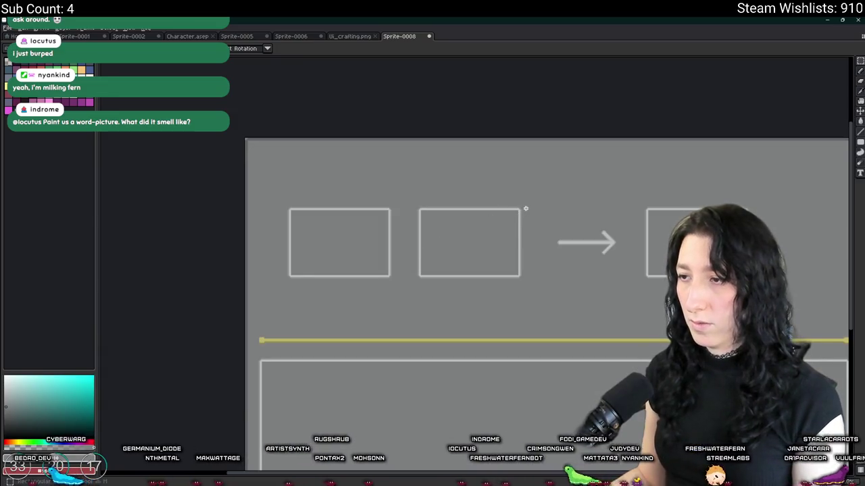
# - Nudge the middle input box slightly right
pyautogui.moveTo(465, 264); pyautogui.dragTo(411, 300)
pyautogui.press('Right')
pyautogui.press('Right')
pyautogui.press('Right')
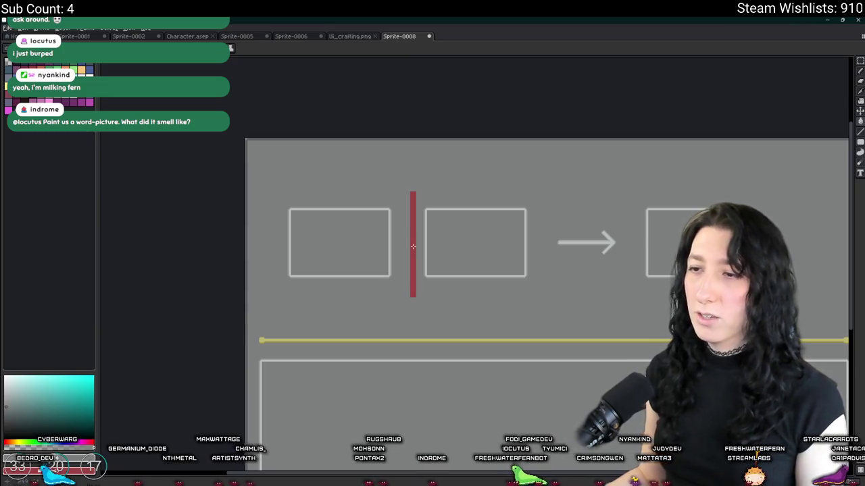
pyautogui.scroll(-2, 412, 247)
pyautogui.scroll(-1, 419, 185)
pyautogui.scroll(1, 414, 212)
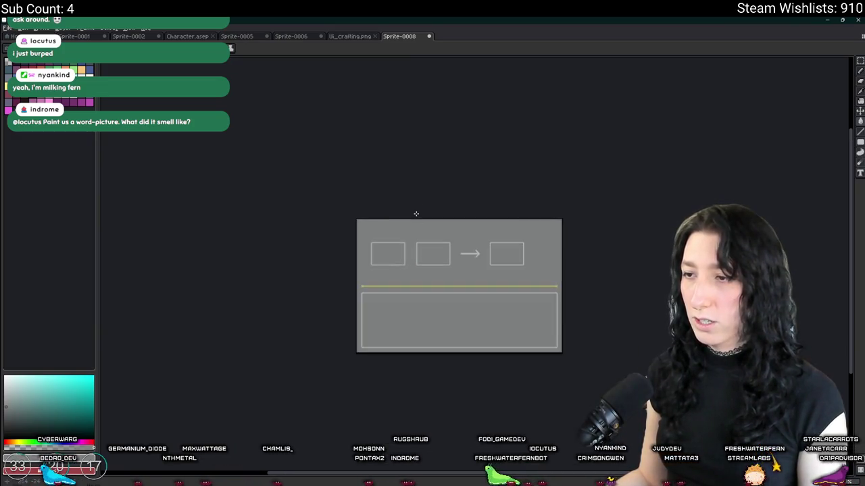
pyautogui.scroll(1, 479, 262)
pyautogui.moveTo(480, 262); pyautogui.dragTo(479, 244)
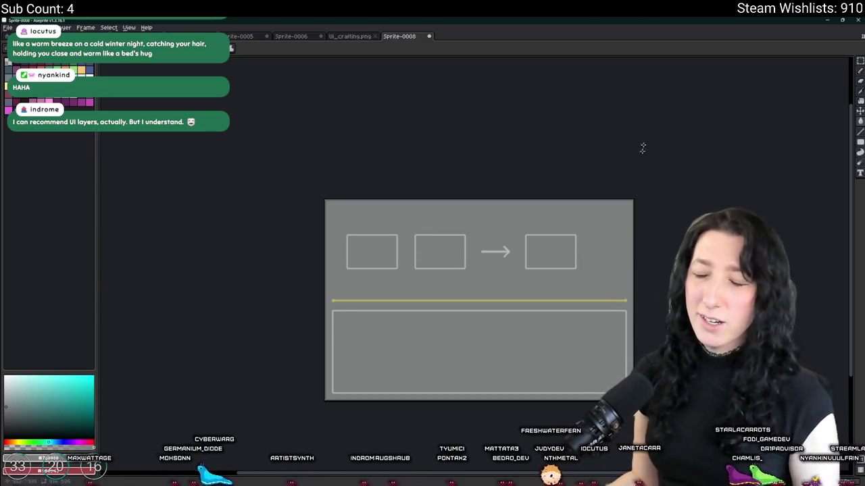
# - Return from Aseprite to GameMaker's room editor showing the container-yard level
pyautogui.hotkey('alt', 'Tab')
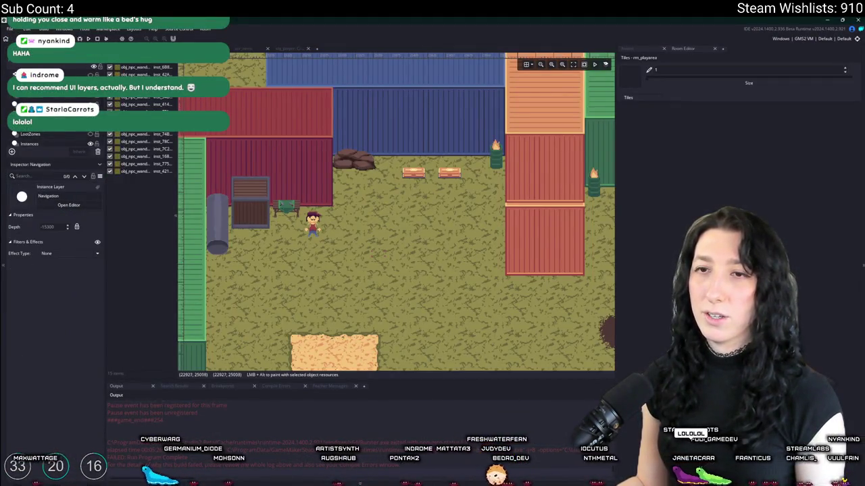
# - Add a new UI layer, UILayer_1, to the room from the Layers panel
pyautogui.rightClick(75, 67)
pyautogui.click(237, 121)
pyautogui.moveTo(41, 105)
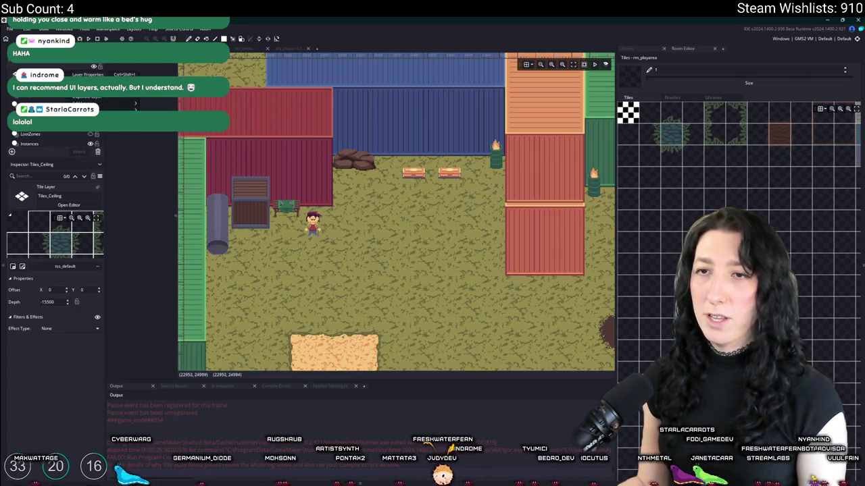
pyautogui.click(160, 152)
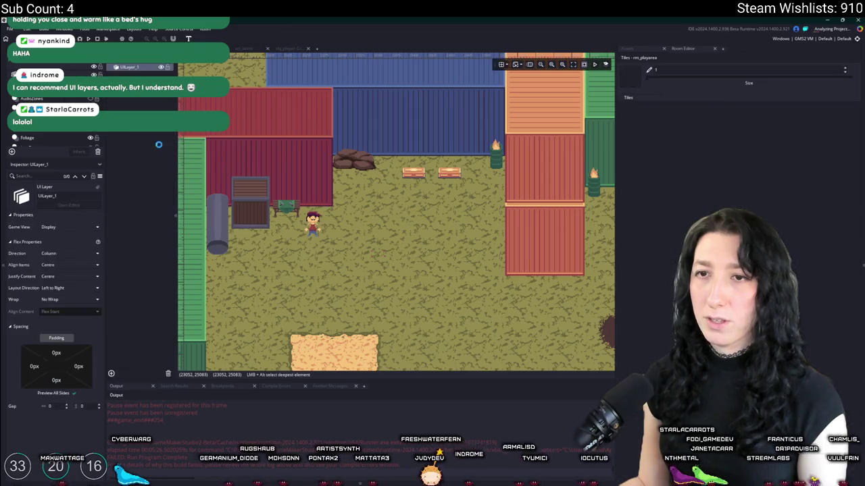
pyautogui.click(627, 48)
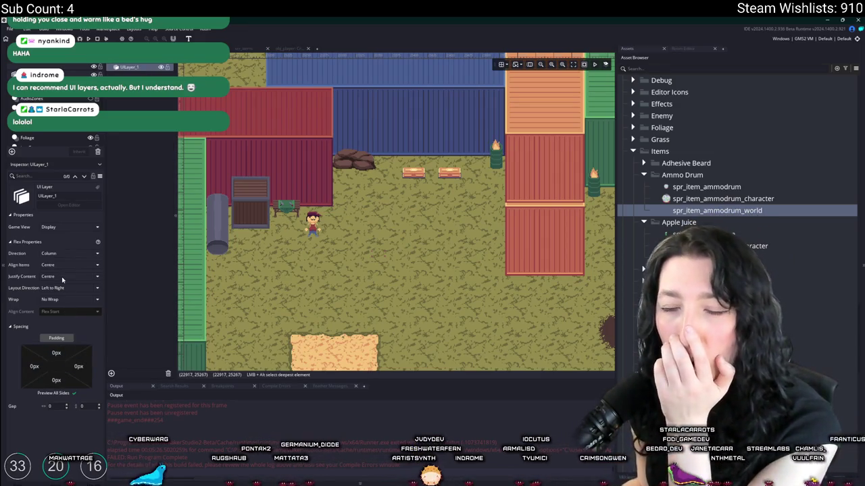
# - Keep UILayer_1's Game View on Display, Align Items on Centre and Direction on Column
pyautogui.click(68, 227)
pyautogui.click(65, 236)
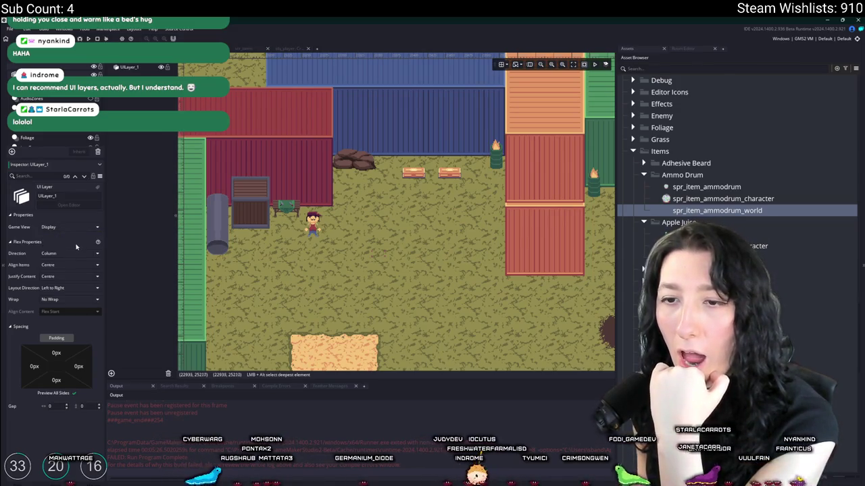
pyautogui.click(49, 265)
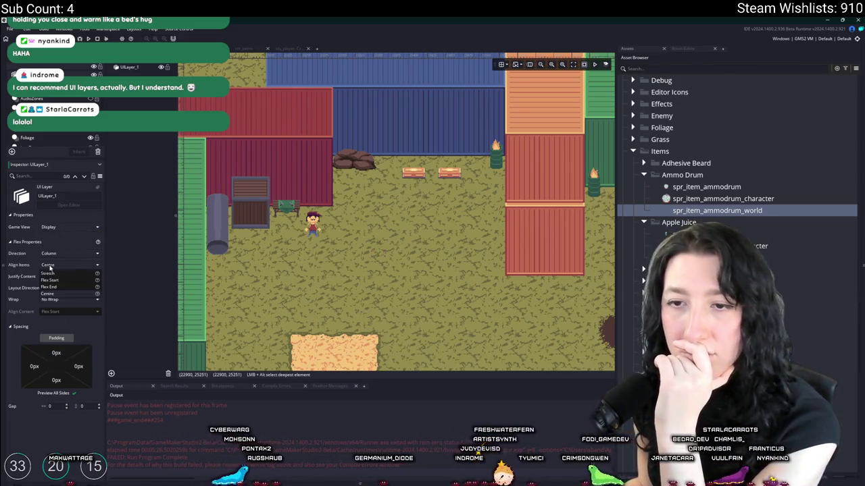
pyautogui.click(34, 260)
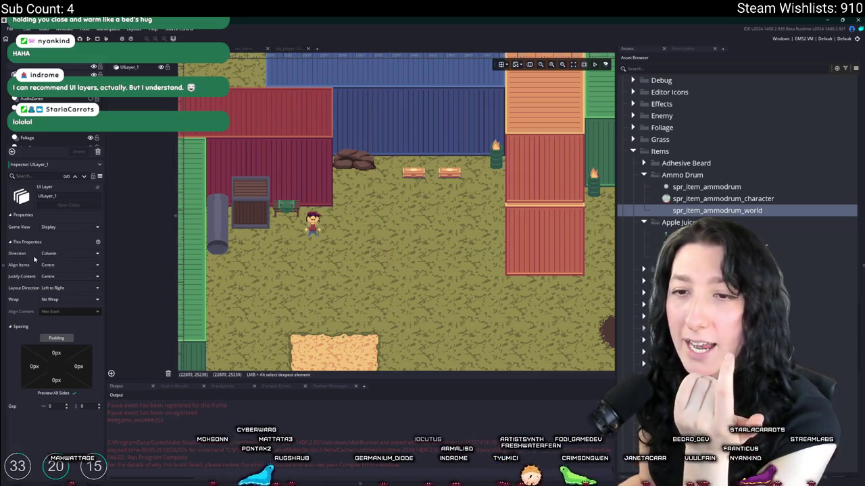
pyautogui.click(53, 254)
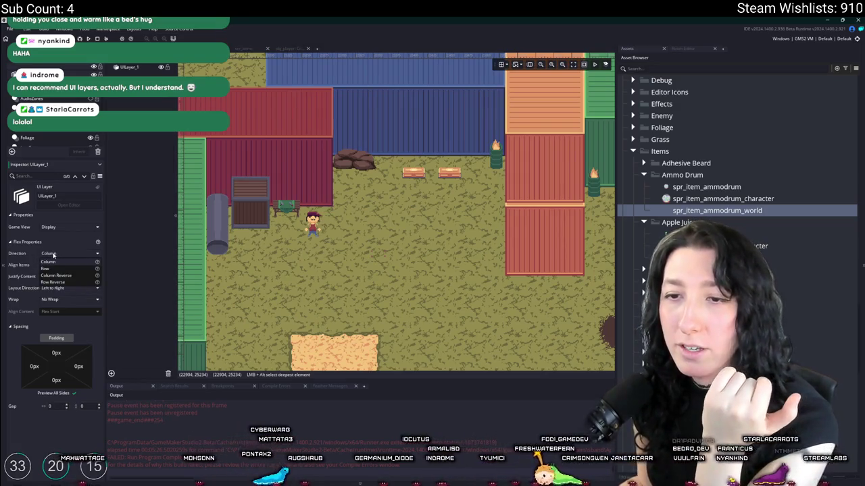
pyautogui.click(31, 289)
pyautogui.click(57, 254)
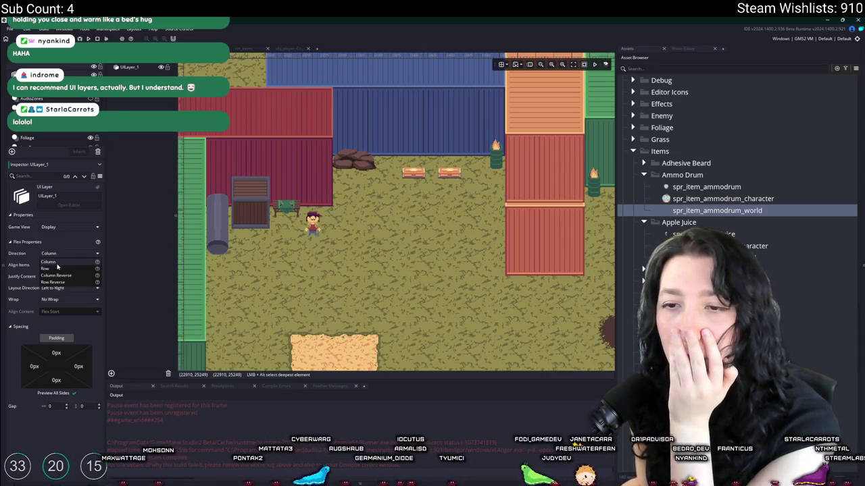
pyautogui.click(71, 239)
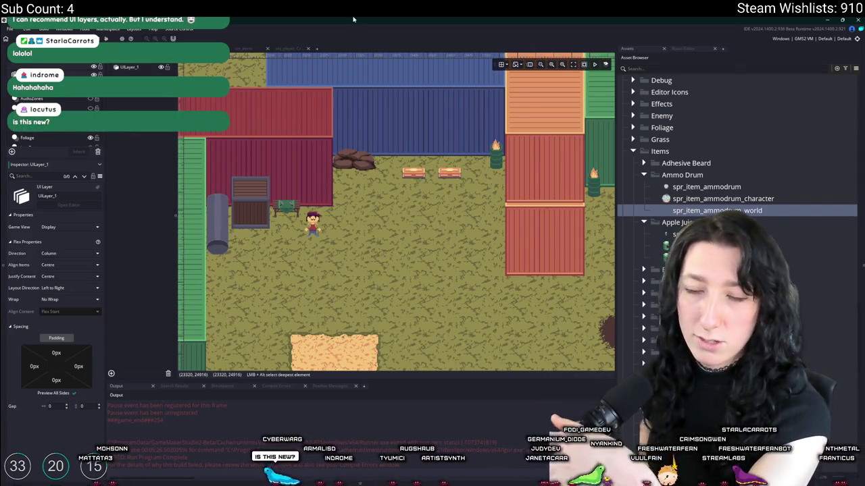
# - Review the UI layer's game view options again, leaving it on Display
pyautogui.hscroll(2, 305, 145)
pyautogui.hscroll(2, 305, 145)
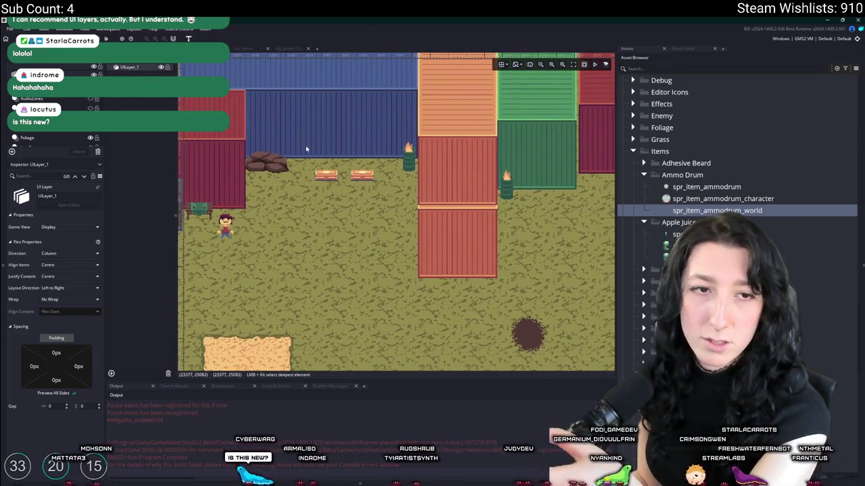
pyautogui.hscroll(-1, 306, 146)
pyautogui.click(87, 229)
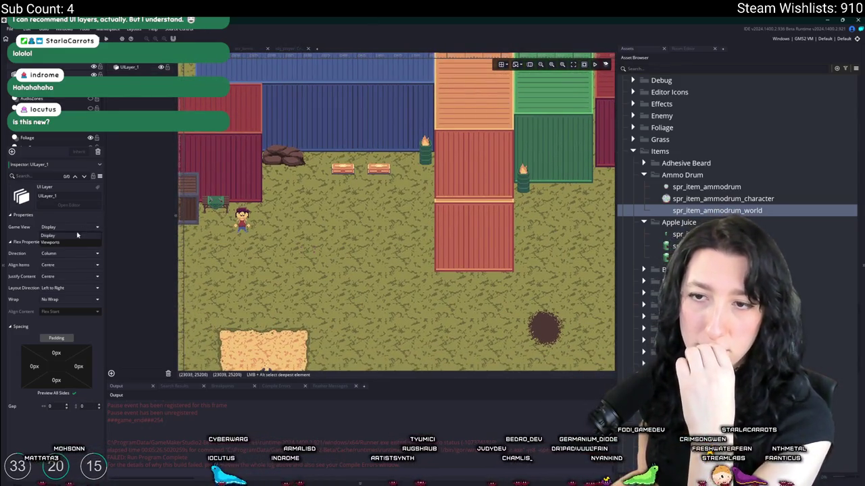
pyautogui.click(49, 235)
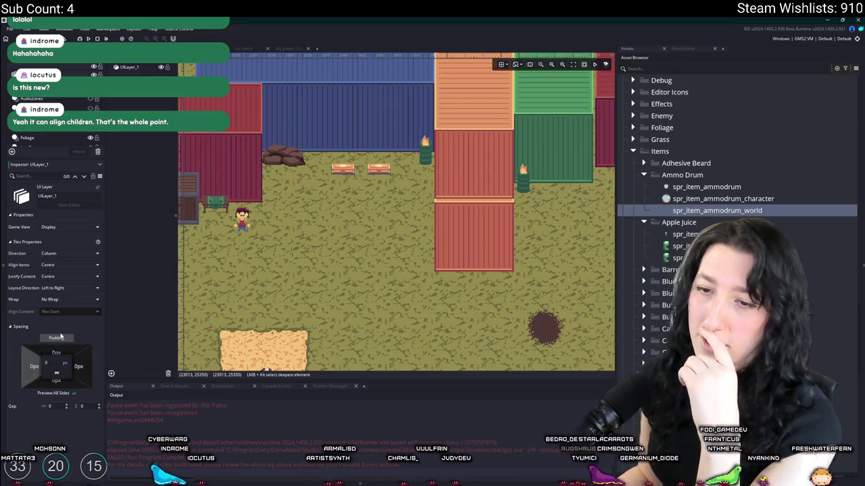
# - Delete the UI layer from the room and confirm the removal
pyautogui.click(266, 369)
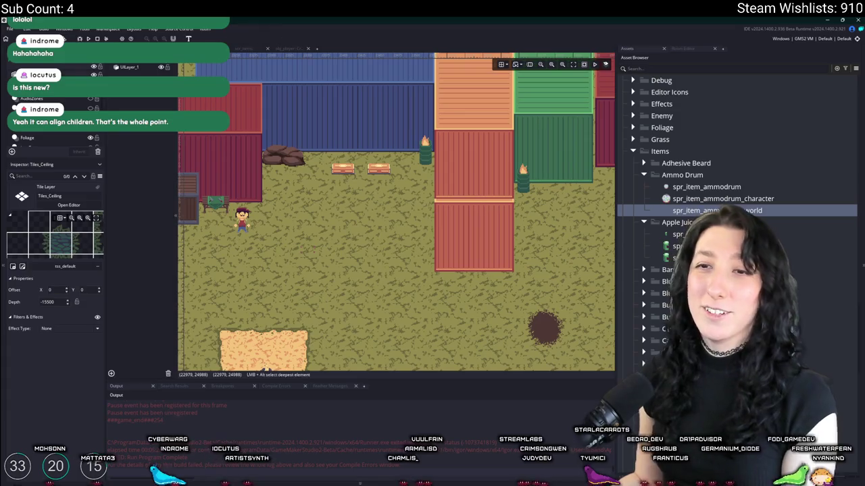
pyautogui.press('Delete')
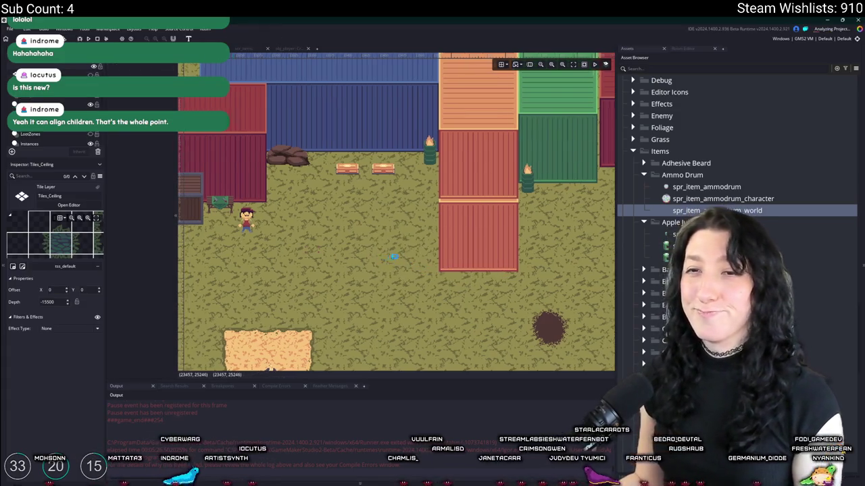
pyautogui.hotkey('ctrl', 't')
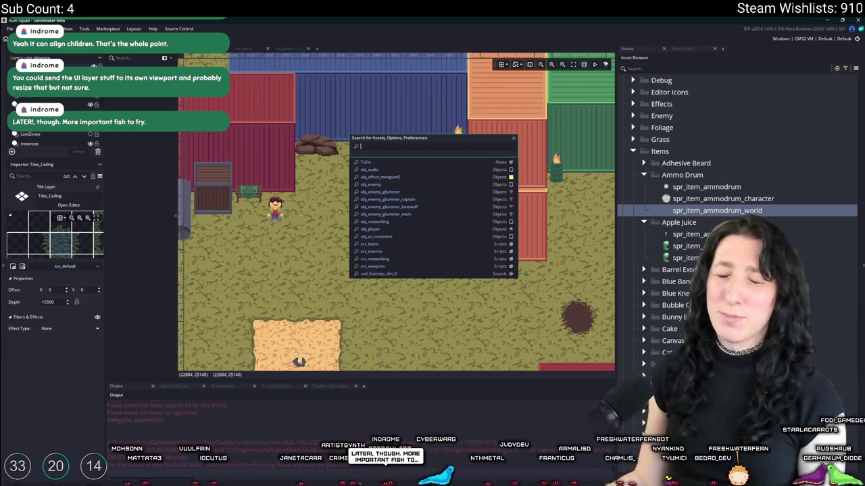
# - Dismiss the asset search and pan the room while listing the Instances layer
pyautogui.press('Escape')
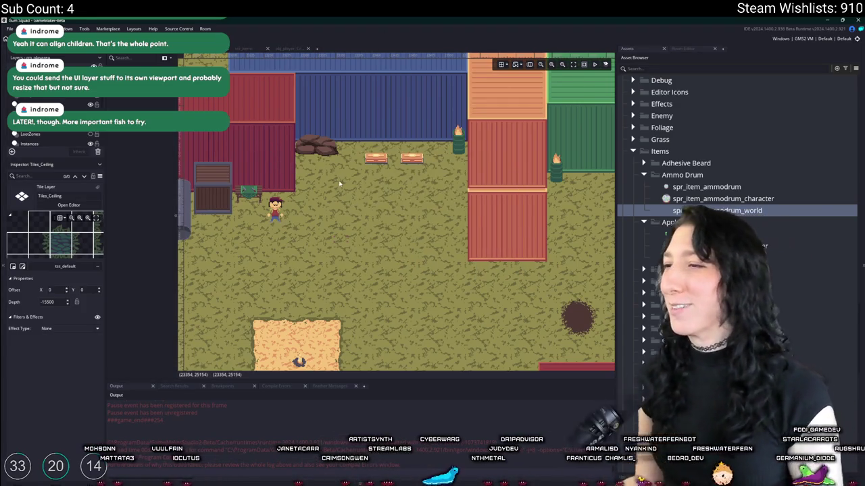
pyautogui.moveTo(348, 207); pyautogui.dragTo(359, 192)
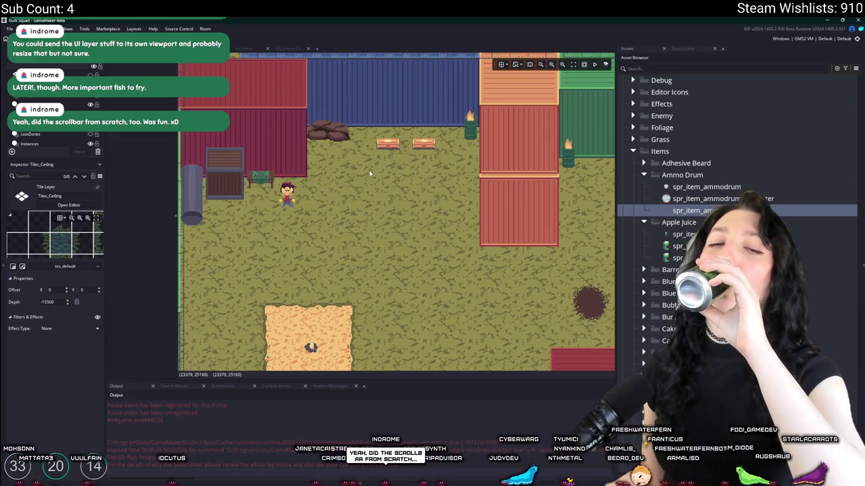
pyautogui.scroll(-1, 356, 203)
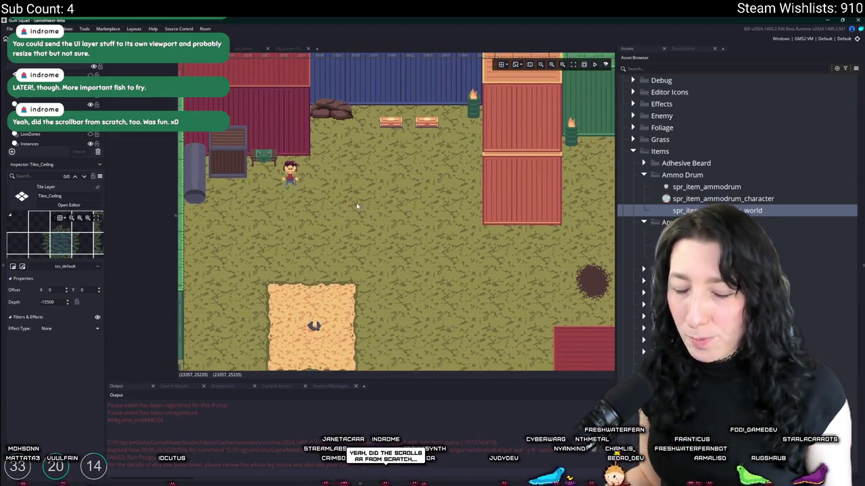
pyautogui.hscroll(-1, 348, 221)
pyautogui.scroll(-1, 348, 222)
pyautogui.click(67, 145)
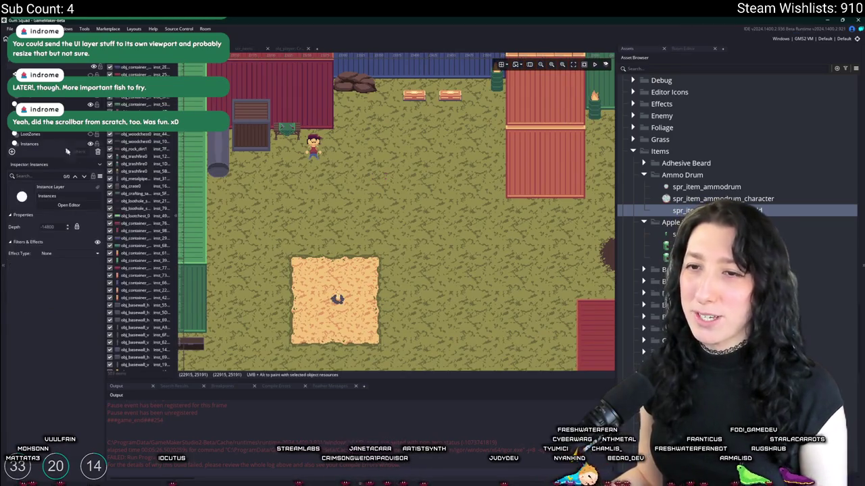
pyautogui.scroll(1, 334, 94)
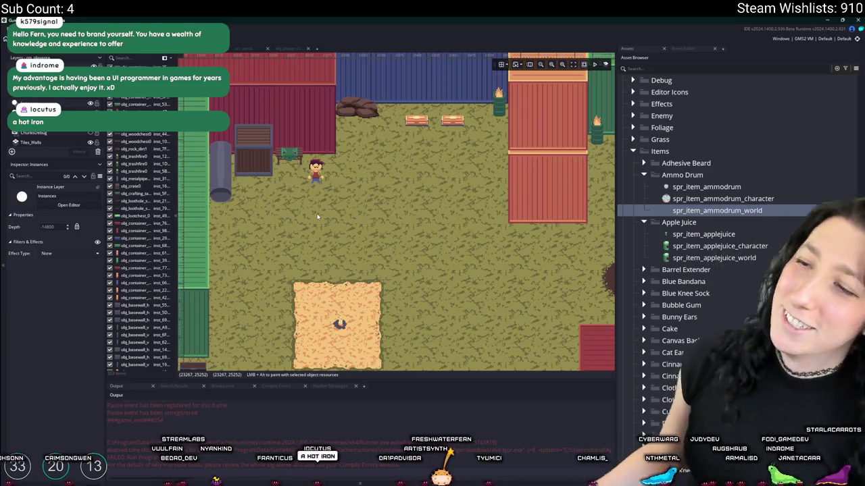
pyautogui.moveTo(316, 216); pyautogui.dragTo(341, 192)
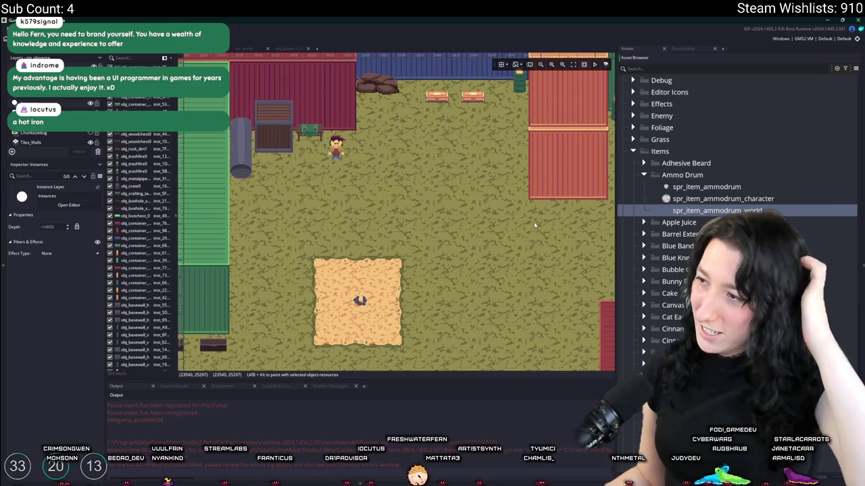
# - Open the obj_player code, then the scr_items script, and return to Aseprite
pyautogui.click(285, 52)
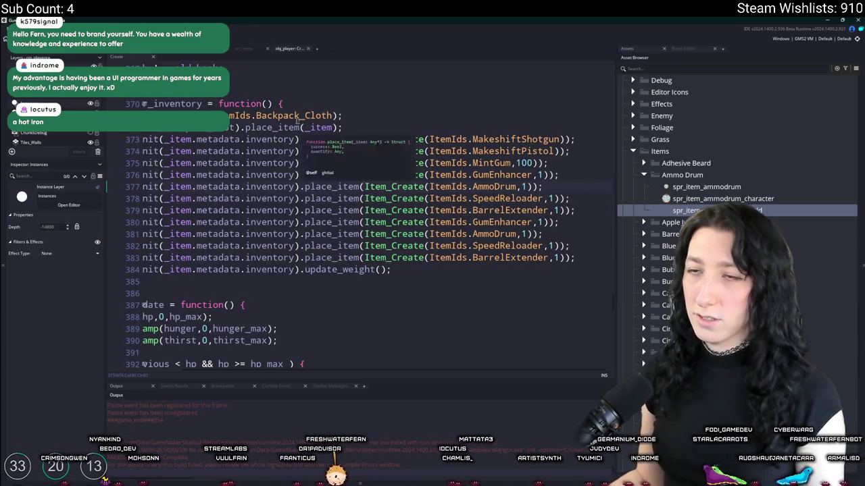
pyautogui.click(245, 49)
pyautogui.hotkey('alt', 'Tab')
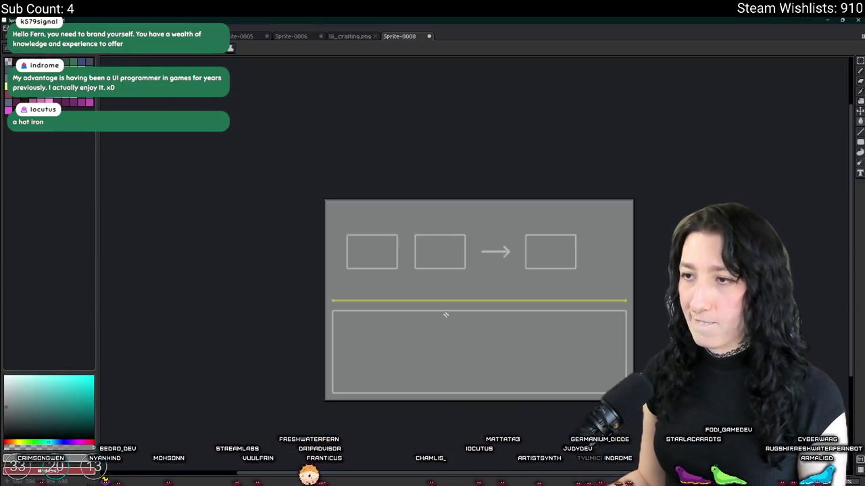
# - Move the first slot box a little to the left to widen the gap
pyautogui.scroll(2, 444, 313)
pyautogui.scroll(-2, 421, 261)
pyautogui.scroll(3, 403, 226)
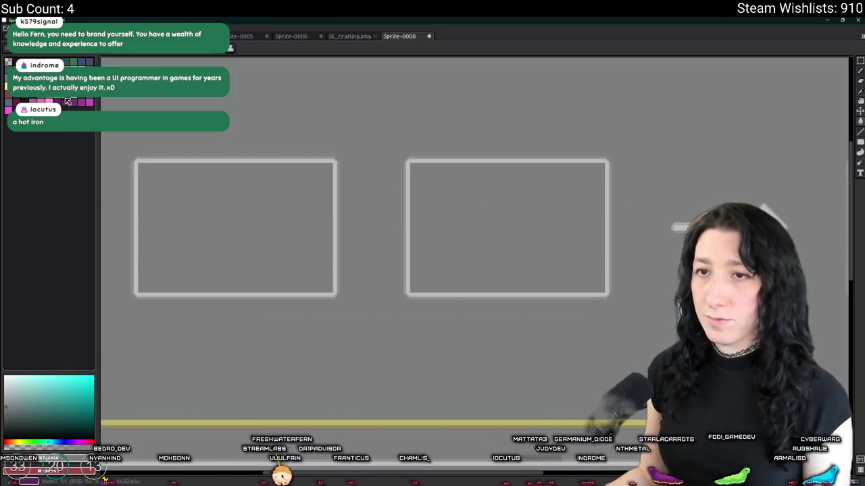
pyautogui.scroll(2, 594, 191)
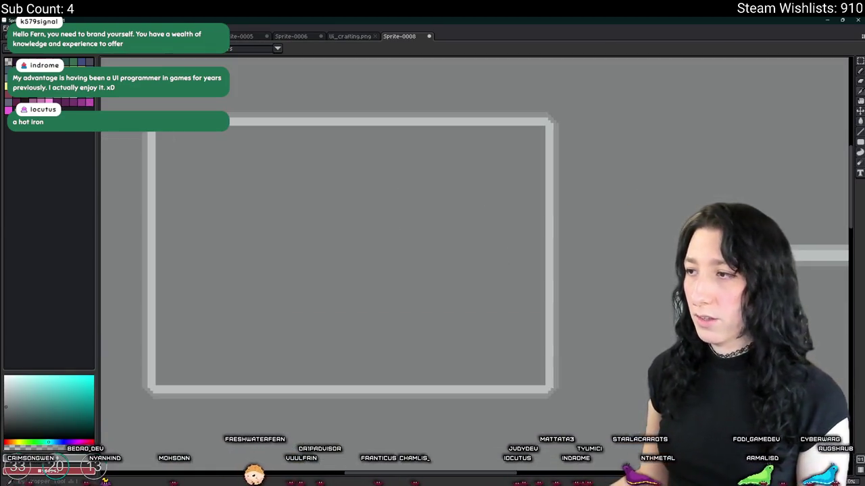
pyautogui.scroll(2, 554, 206)
pyautogui.scroll(2, 511, 221)
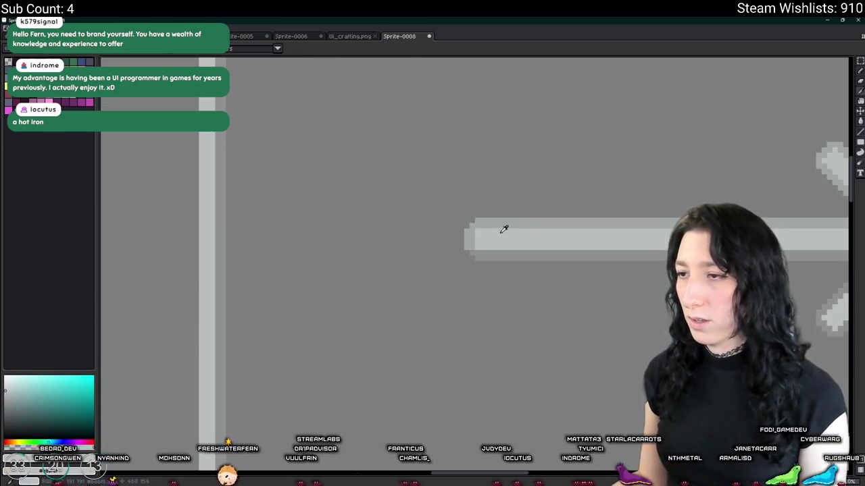
pyautogui.scroll(-2, 503, 229)
pyautogui.scroll(-2, 494, 226)
pyautogui.moveTo(187, 212)
pyautogui.mouseDown()
pyautogui.moveTo(251, 223)
pyautogui.moveTo(303, 206)
pyautogui.mouseUp()
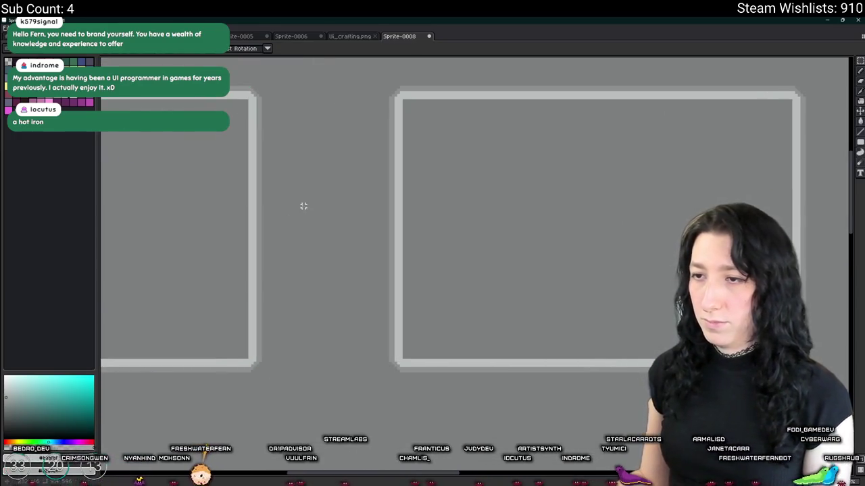
pyautogui.scroll(-2, 354, 251)
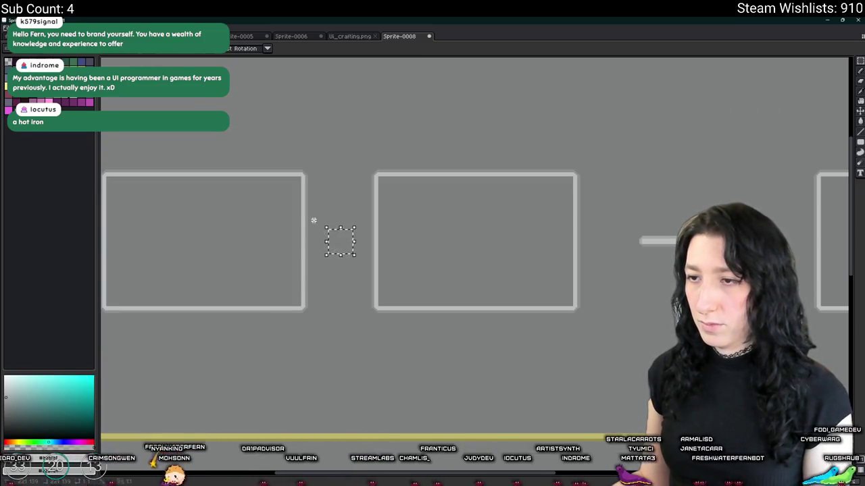
pyautogui.scroll(-2, 314, 220)
pyautogui.moveTo(331, 194); pyautogui.dragTo(454, 281)
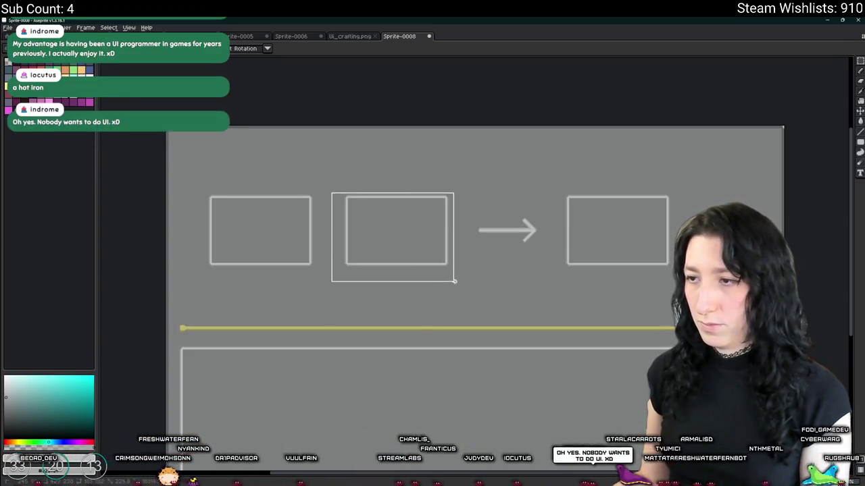
pyautogui.click(314, 301)
pyautogui.moveTo(214, 182); pyautogui.dragTo(350, 287)
pyautogui.press('Left')
pyautogui.press('Left')
pyautogui.press('Left')
pyautogui.press('Left')
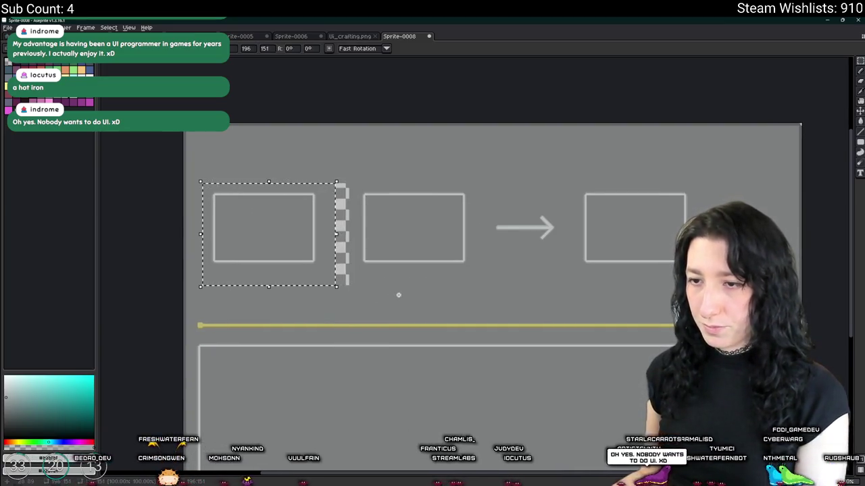
pyautogui.press('Return')
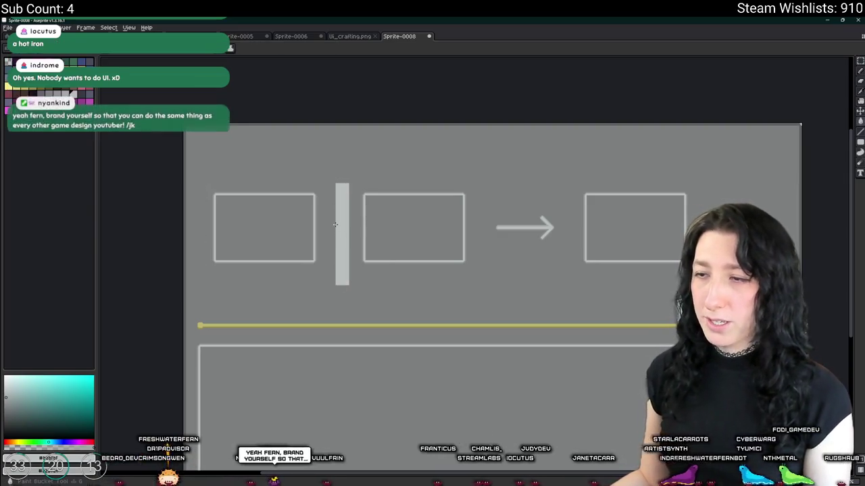
pyautogui.scroll(2, 334, 220)
pyautogui.click(334, 219)
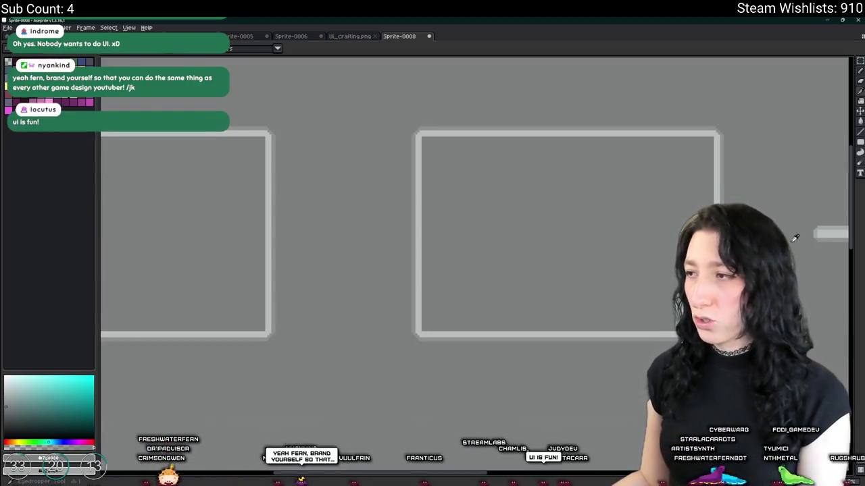
# - Move the spare bar piece between the first two slot boxes
pyautogui.moveTo(825, 231); pyautogui.dragTo(760, 223)
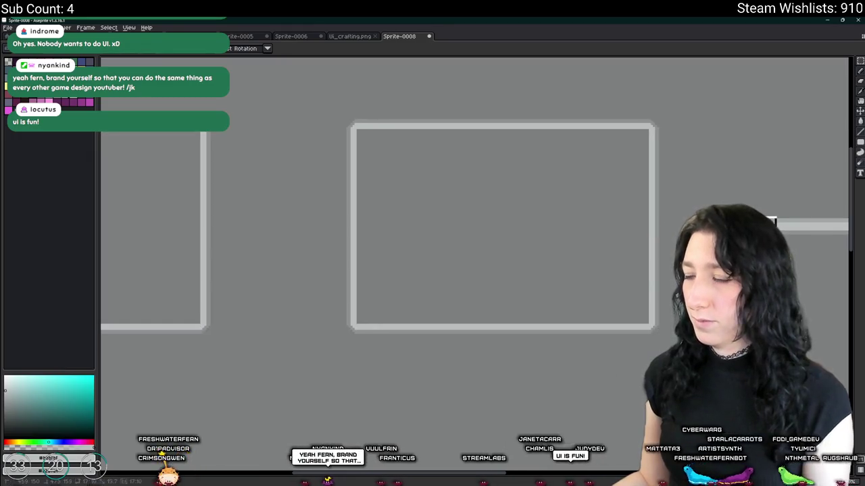
pyautogui.moveTo(799, 247)
pyautogui.mouseDown()
pyautogui.moveTo(277, 243)
pyautogui.moveTo(321, 234)
pyautogui.mouseUp()
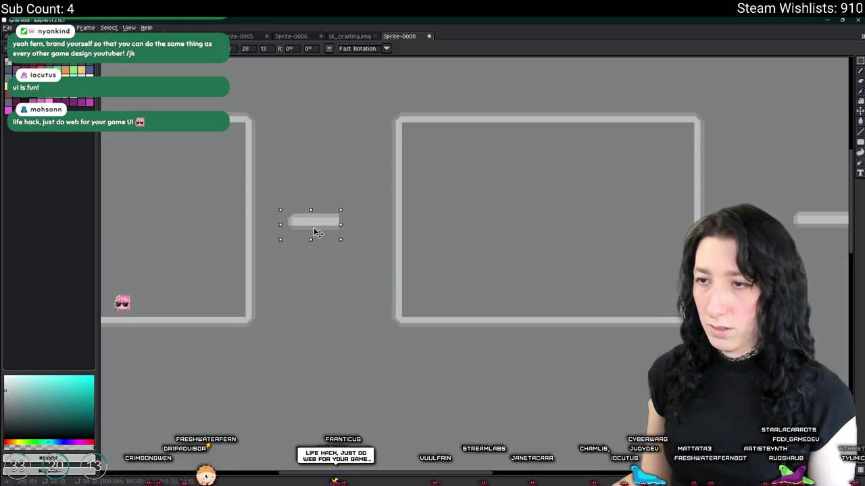
pyautogui.scroll(1, 318, 233)
pyautogui.scroll(1, 324, 231)
pyautogui.moveTo(334, 229); pyautogui.dragTo(346, 226)
pyautogui.press('Return')
# - Duplicate the bar, rotate the copy 90° upright and centre it to form a plus
pyautogui.moveTo(268, 175); pyautogui.dragTo(408, 264)
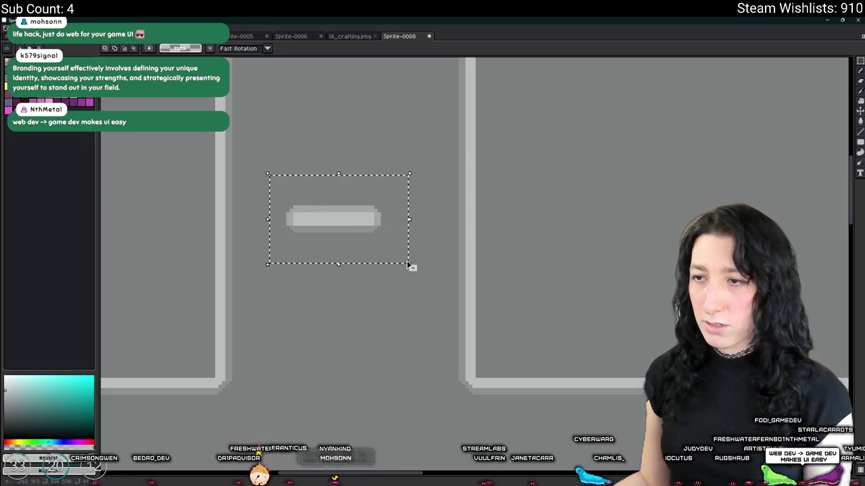
pyautogui.click(386, 222)
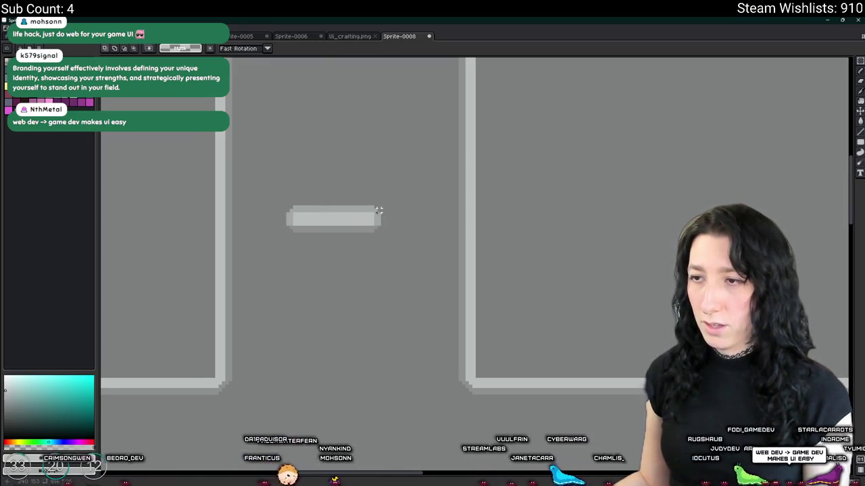
pyautogui.scroll(1, 379, 211)
pyautogui.click(364, 224)
pyautogui.hotkey('ctrl', 'c')
pyautogui.hotkey('ctrl', 'v')
pyautogui.moveTo(387, 198); pyautogui.dragTo(269, 151)
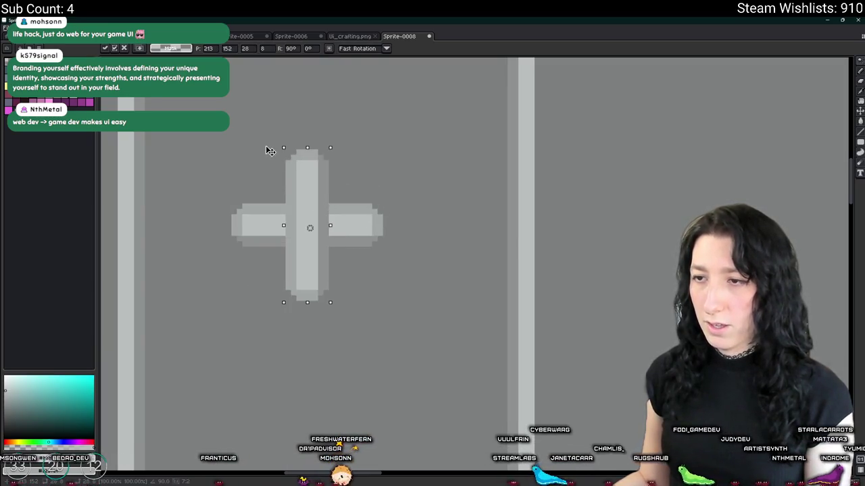
pyautogui.scroll(-1, 318, 237)
pyautogui.scroll(-2, 372, 250)
pyautogui.scroll(-2, 376, 241)
pyautogui.scroll(2, 376, 245)
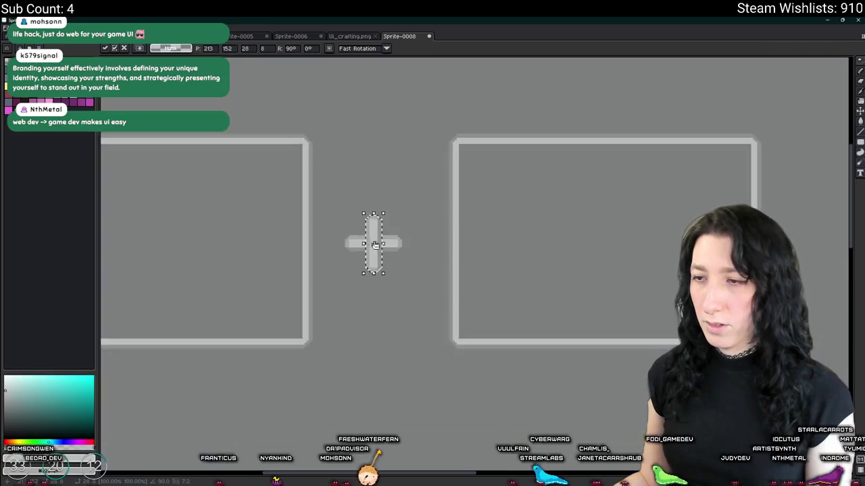
pyautogui.scroll(1, 376, 244)
pyautogui.press('i')
pyautogui.scroll(-2, 372, 242)
pyautogui.scroll(-1, 368, 233)
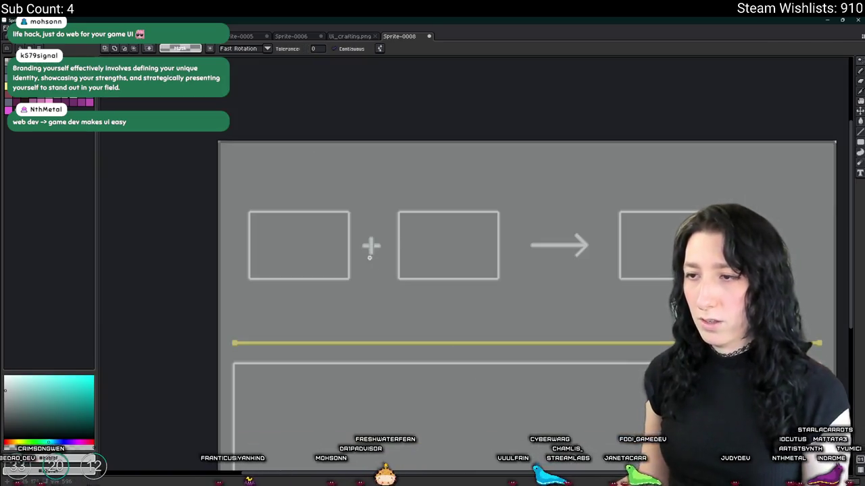
# - Nudge the plus sign a few pixels to the right
pyautogui.scroll(1, 365, 226)
pyautogui.scroll(2, 356, 214)
pyautogui.scroll(2, 360, 215)
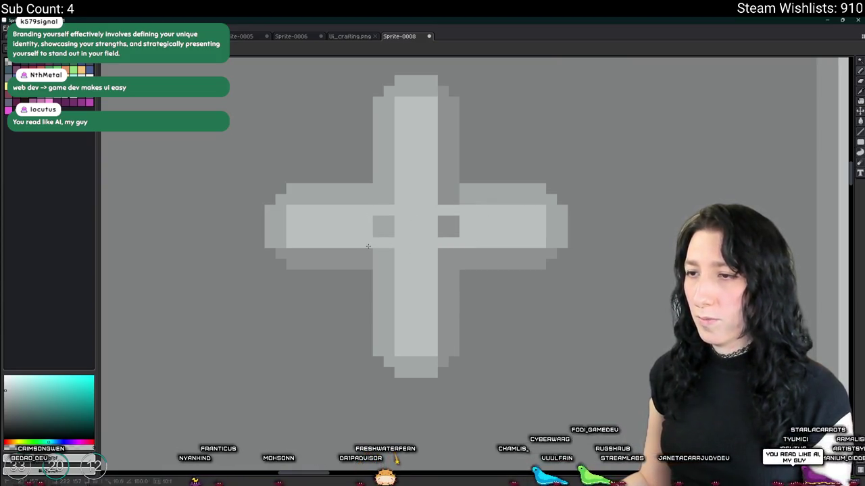
pyautogui.scroll(-3, 438, 227)
pyautogui.scroll(-1, 439, 228)
pyautogui.moveTo(492, 241); pyautogui.dragTo(416, 254)
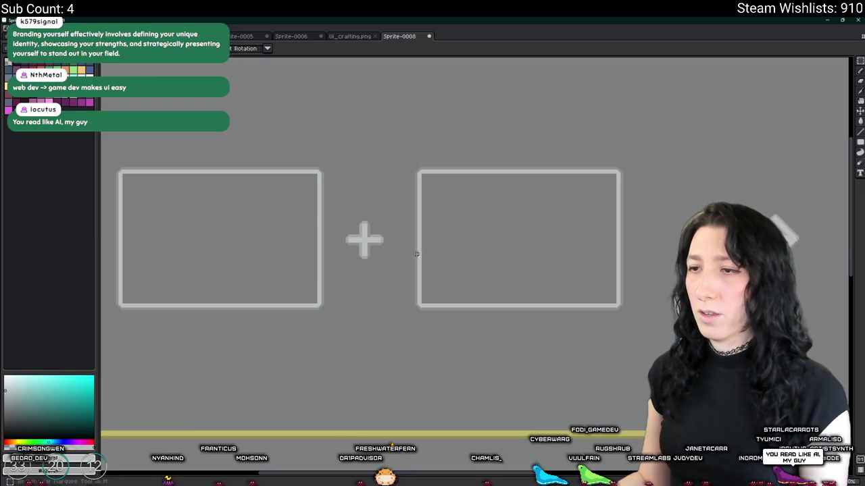
pyautogui.press('Right')
pyautogui.press('Right')
pyautogui.press('Return')
# - Clear the stray bars left of the cross and fill its dark notch and right column light grey
pyautogui.scroll(2, 379, 289)
pyautogui.moveTo(309, 120); pyautogui.dragTo(310, 256)
pyautogui.scroll(1, 367, 223)
pyautogui.scroll(3, 376, 215)
pyautogui.click(375, 215)
pyautogui.press('g')
pyautogui.click(392, 216)
pyautogui.scroll(-3, 412, 253)
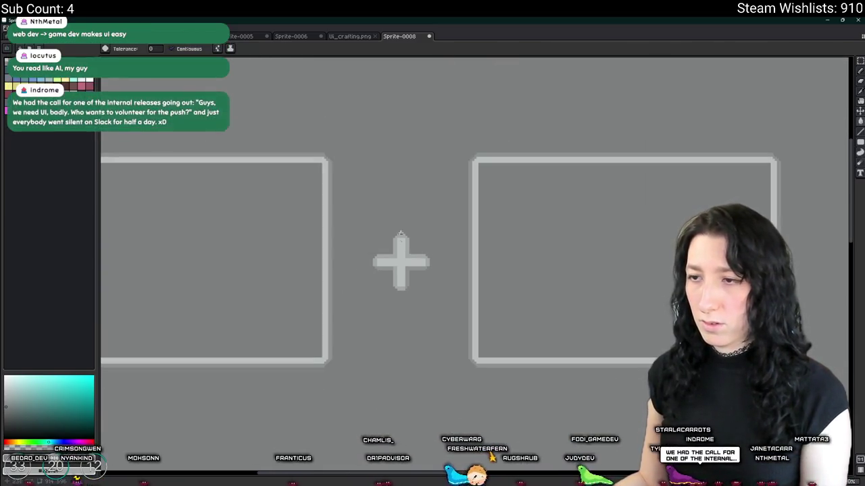
pyautogui.scroll(2, 412, 253)
# - Sample the cross colour and touch up the remaining pixels with the Pencil and Paint Bucket
pyautogui.press('i')
pyautogui.scroll(2, 379, 273)
pyautogui.scroll(-1, 370, 245)
pyautogui.press('b')
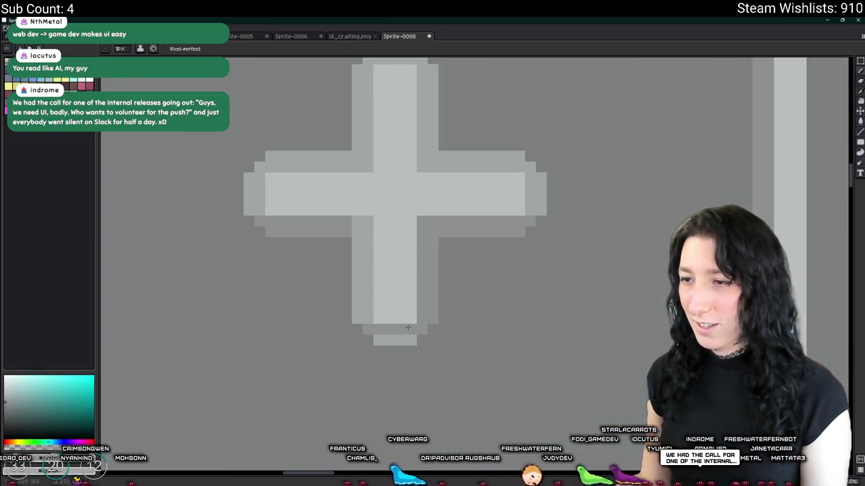
pyautogui.scroll(-2, 390, 332)
pyautogui.scroll(-1, 207, 253)
pyautogui.hscroll(3, 207, 253)
pyautogui.hscroll(4, 217, 228)
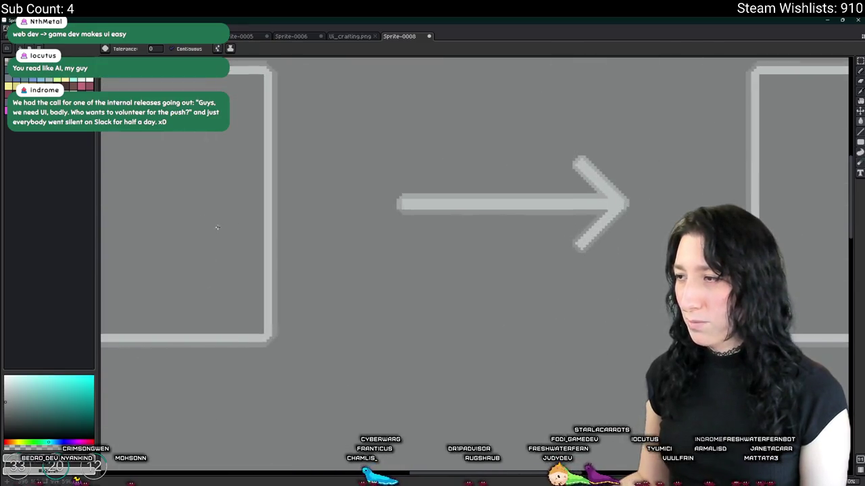
pyautogui.hscroll(-4, 220, 230)
pyautogui.scroll(-1, 483, 209)
pyautogui.scroll(2, 452, 215)
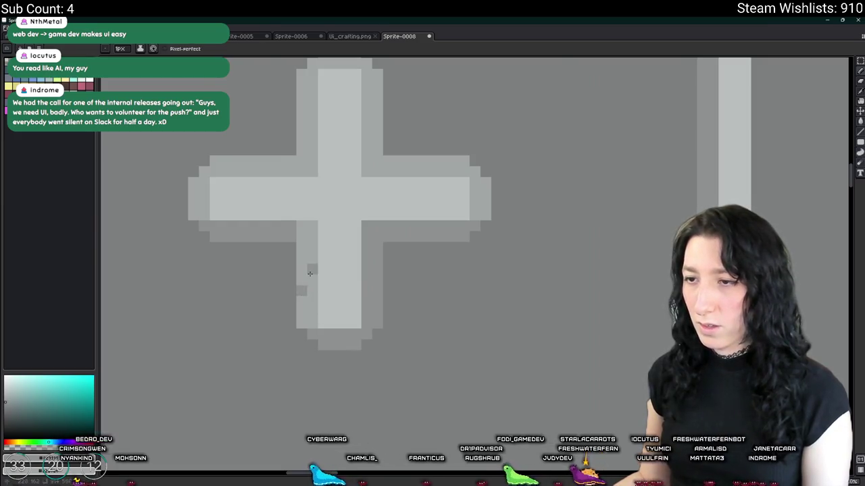
pyautogui.press('g')
pyautogui.scroll(-1, 304, 245)
pyautogui.scroll(-1, 317, 183)
pyautogui.scroll(-1, 311, 195)
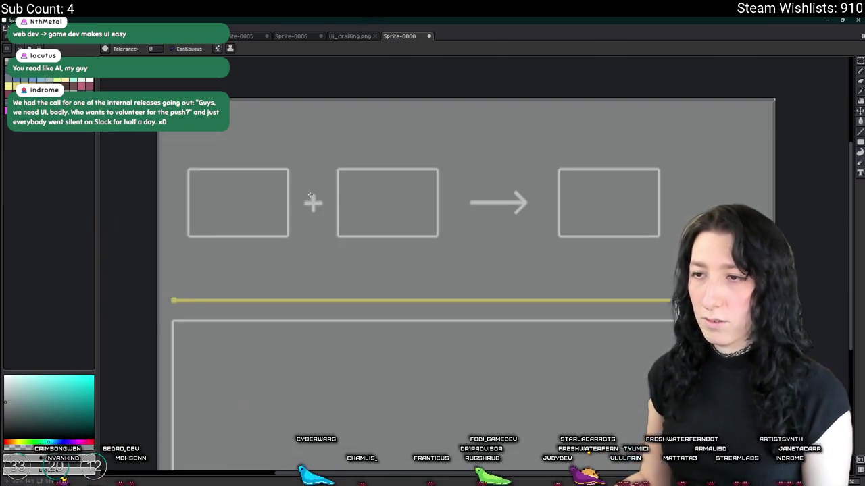
pyautogui.hscroll(-2, 310, 196)
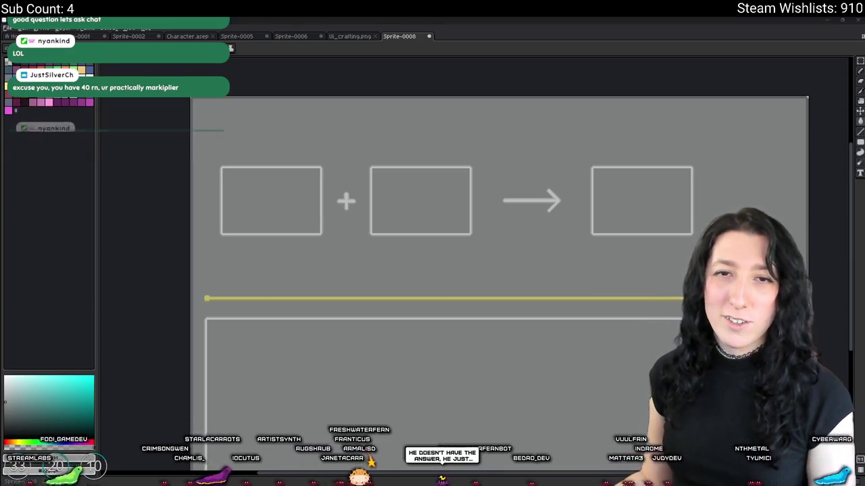
pyautogui.hotkey('alt', 'Tab')
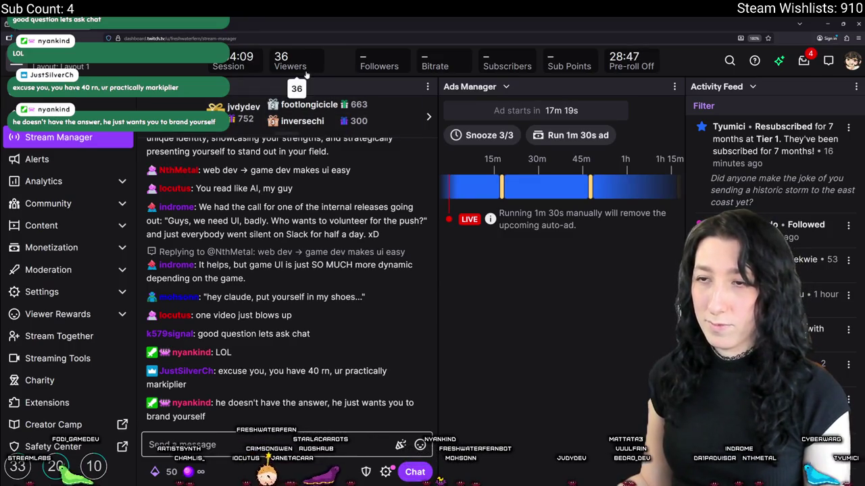
pyautogui.hotkey('alt', 'Tab')
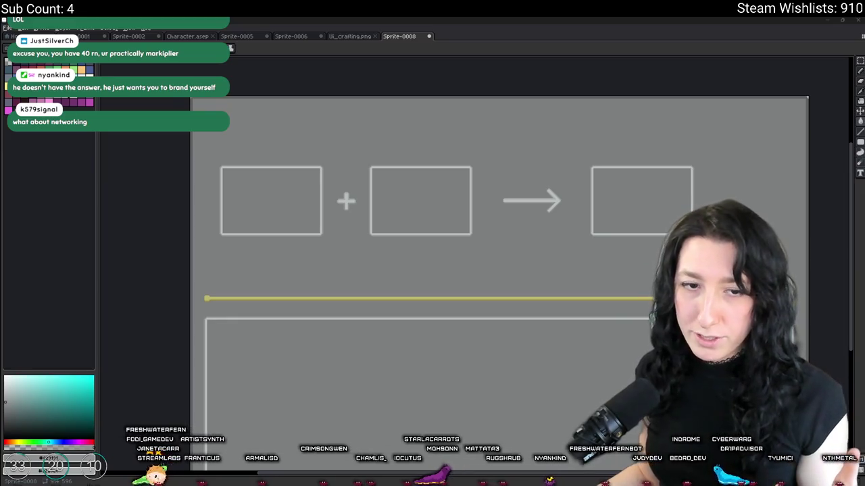
pyautogui.scroll(1, 344, 222)
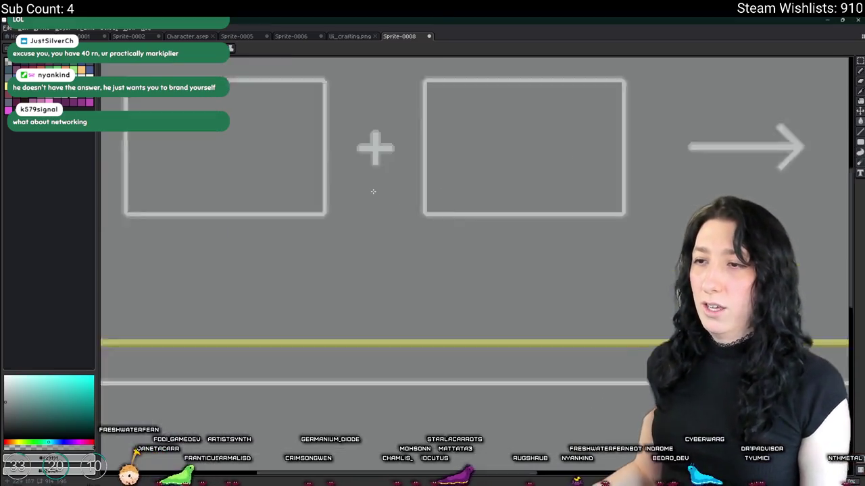
pyautogui.scroll(-1, 394, 173)
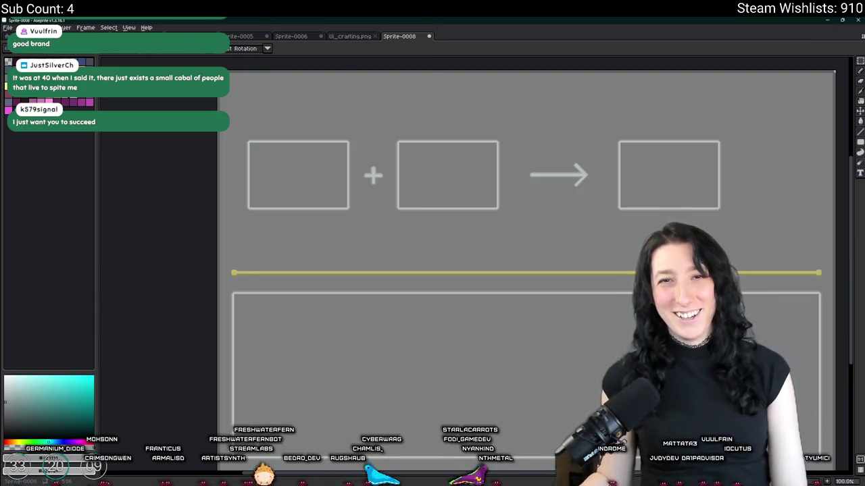
pyautogui.hotkey('alt', 'Tab')
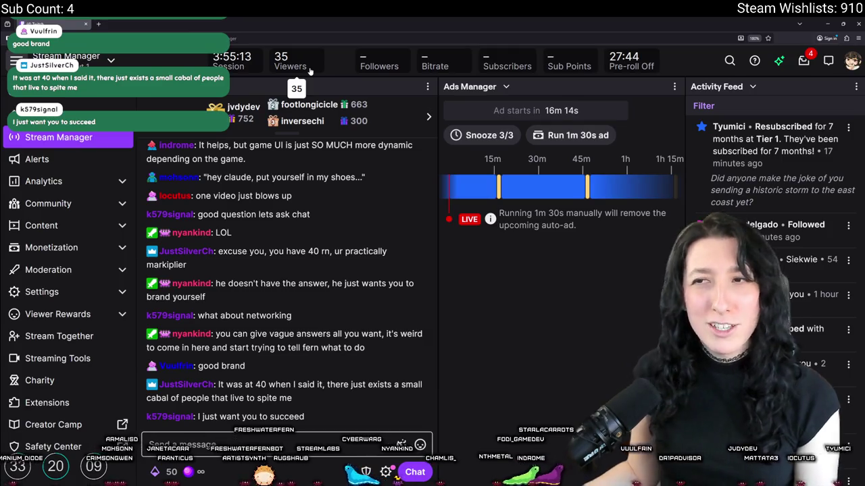
pyautogui.press('super+Down')
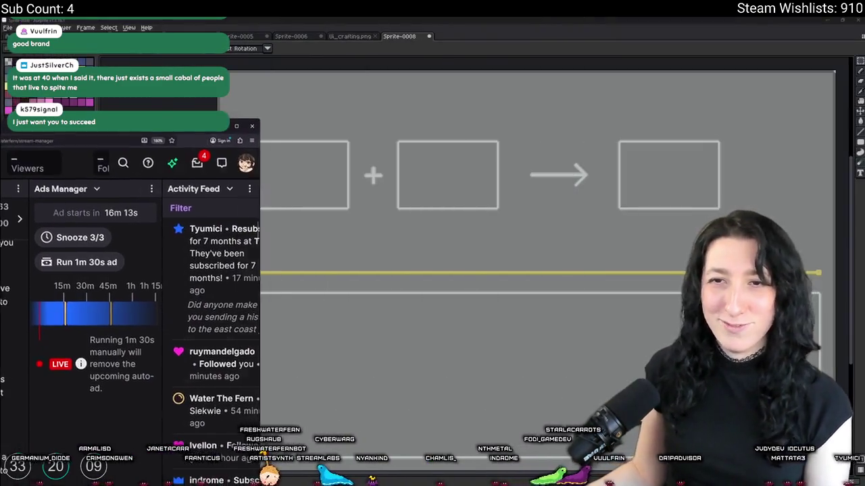
pyautogui.press('super+Down')
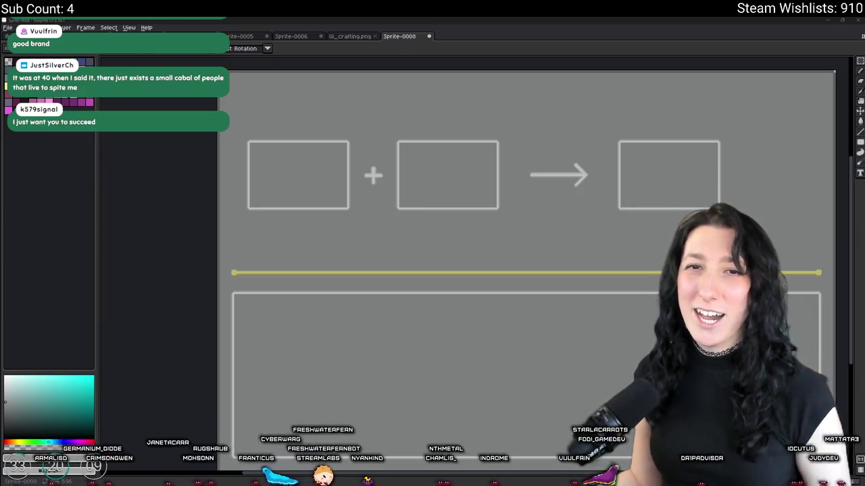
# - Draw a long horizontal line across the mockup and a white line rightward from the arrow tip
pyautogui.scroll(2, 408, 162)
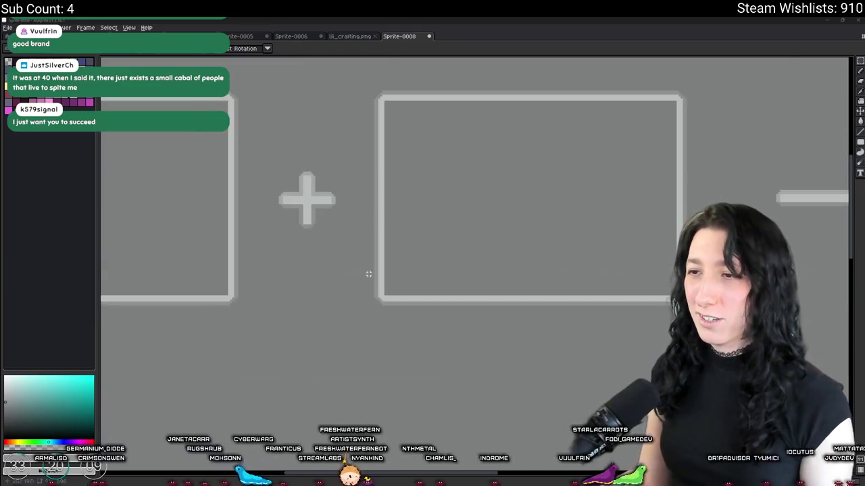
pyautogui.scroll(-2, 400, 280)
pyautogui.scroll(3, 607, 275)
pyautogui.moveTo(811, 296); pyautogui.dragTo(140, 296)
pyautogui.scroll(-2, 237, 324)
pyautogui.hscroll(-3, 405, 236)
pyautogui.hscroll(-4, 459, 228)
pyautogui.hscroll(5, 376, 133)
pyautogui.scroll(3, 541, 169)
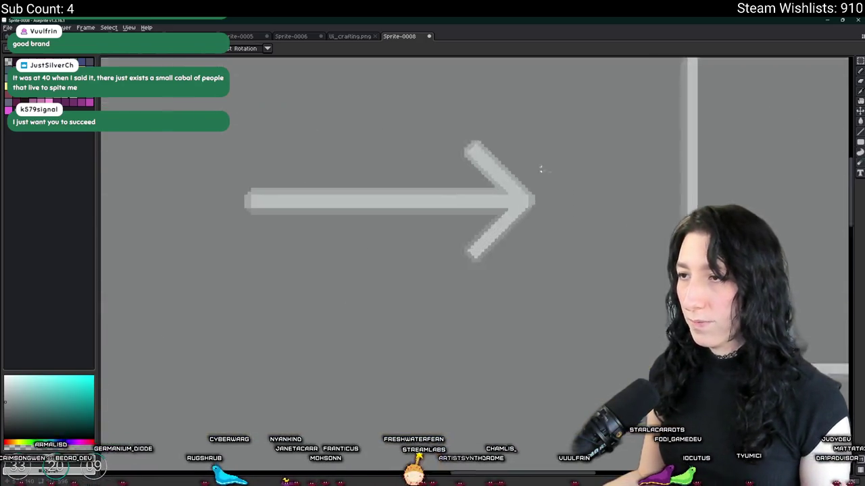
pyautogui.scroll(2, 649, 195)
pyautogui.moveTo(344, 220); pyautogui.dragTo(689, 221)
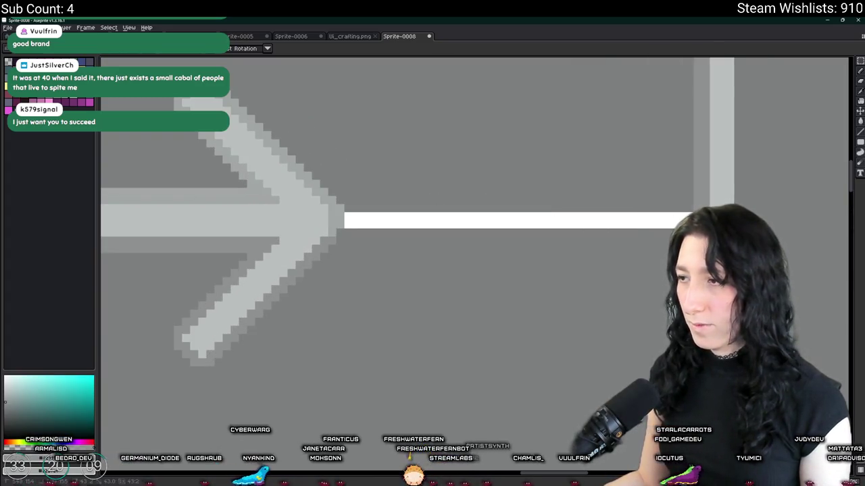
# - Select the thin strip at the arrow shaft's end, then the left input box
pyautogui.hscroll(-5, 594, 247)
pyautogui.scroll(-2, 595, 248)
pyautogui.scroll(-1, 290, 179)
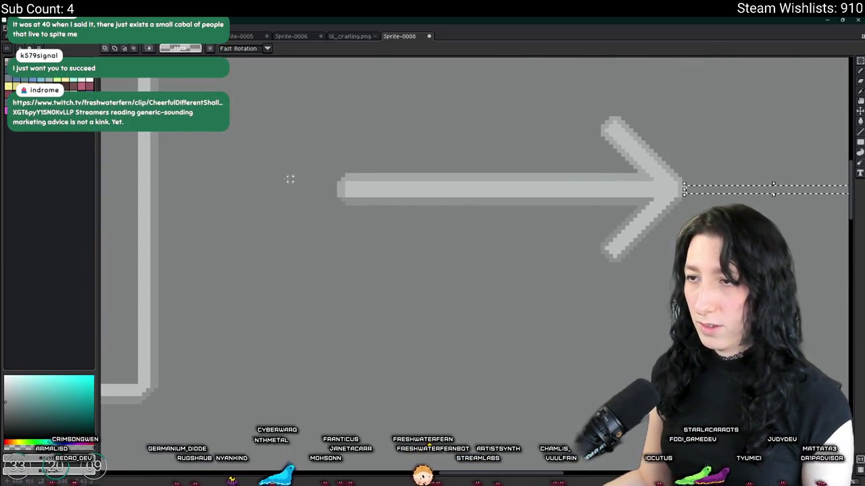
pyautogui.scroll(1, 290, 179)
pyautogui.moveTo(512, 190); pyautogui.dragTo(276, 190)
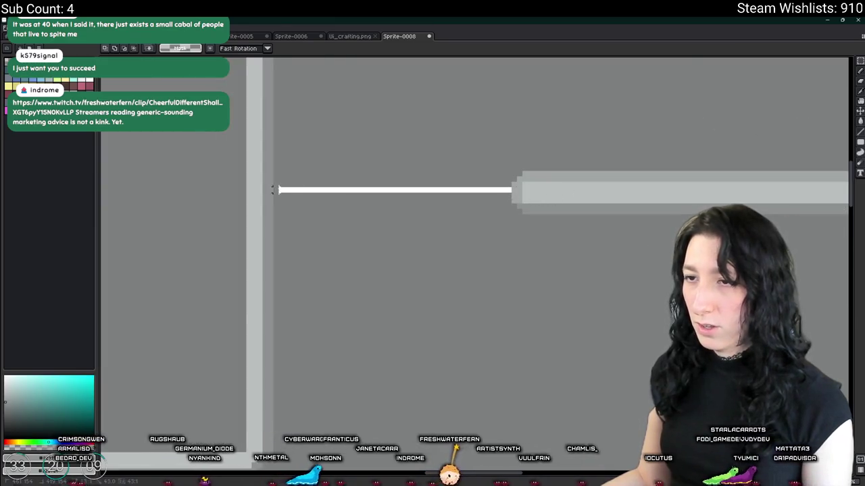
pyautogui.scroll(-1, 324, 271)
pyautogui.scroll(-1, 320, 282)
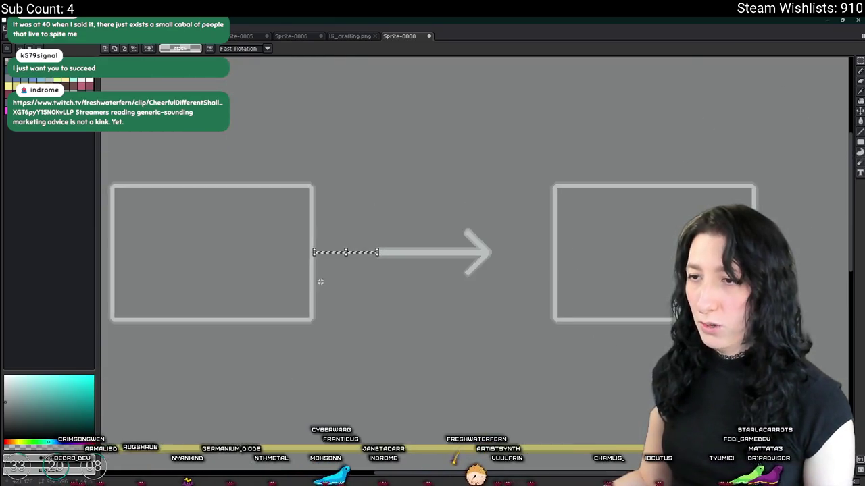
pyautogui.scroll(-2, 468, 241)
pyautogui.scroll(1, 496, 265)
pyautogui.hscroll(-1, 496, 265)
pyautogui.moveTo(542, 261); pyautogui.dragTo(298, 168)
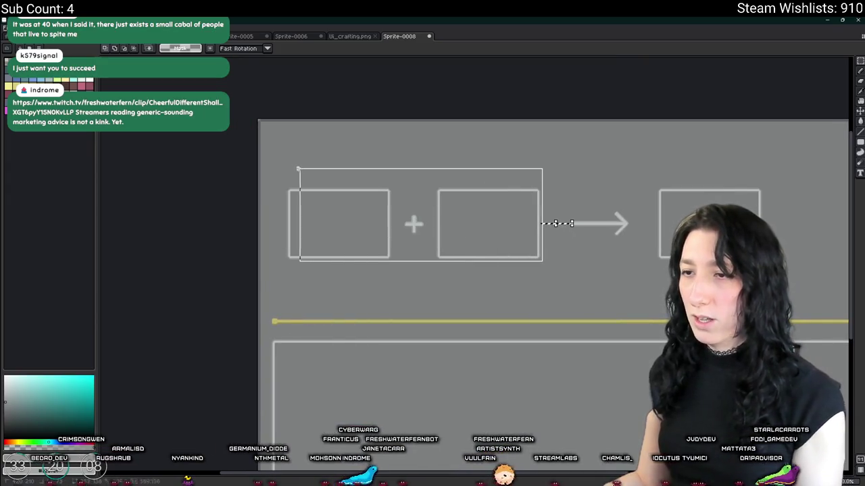
pyautogui.moveTo(426, 264); pyautogui.dragTo(279, 170)
# - Marquee-select the areas left and right of the plus sign to trim its arms
pyautogui.scroll(2, 281, 194)
pyautogui.scroll(-1, 262, 175)
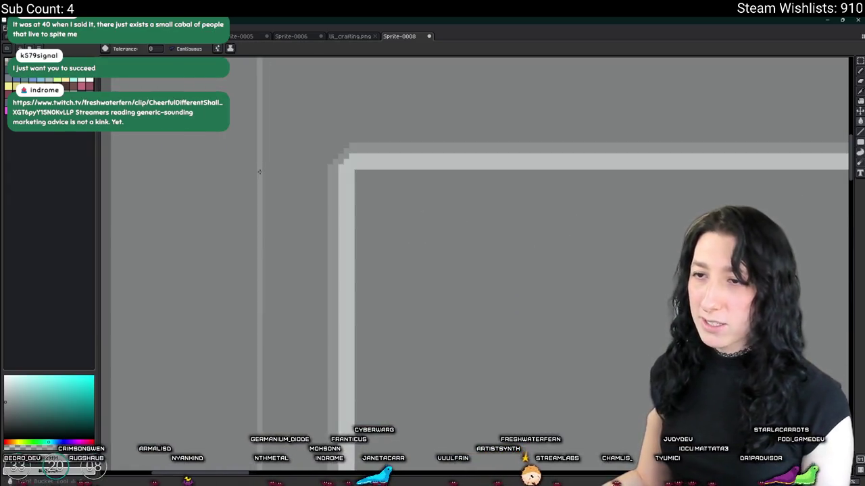
pyautogui.scroll(-1, 261, 173)
pyautogui.scroll(1, 260, 173)
pyautogui.scroll(-2, 257, 172)
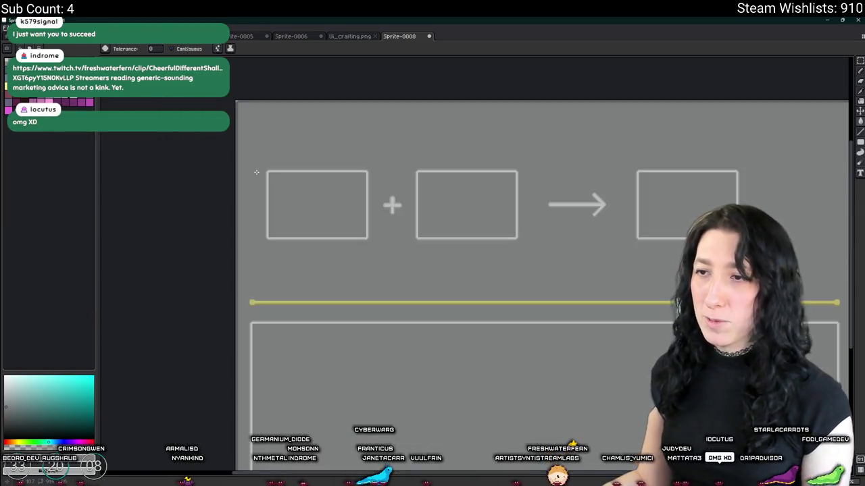
pyautogui.scroll(2, 349, 207)
pyautogui.scroll(1, 366, 208)
pyautogui.scroll(1, 366, 207)
pyautogui.press('m')
pyautogui.moveTo(369, 207); pyautogui.dragTo(258, 223)
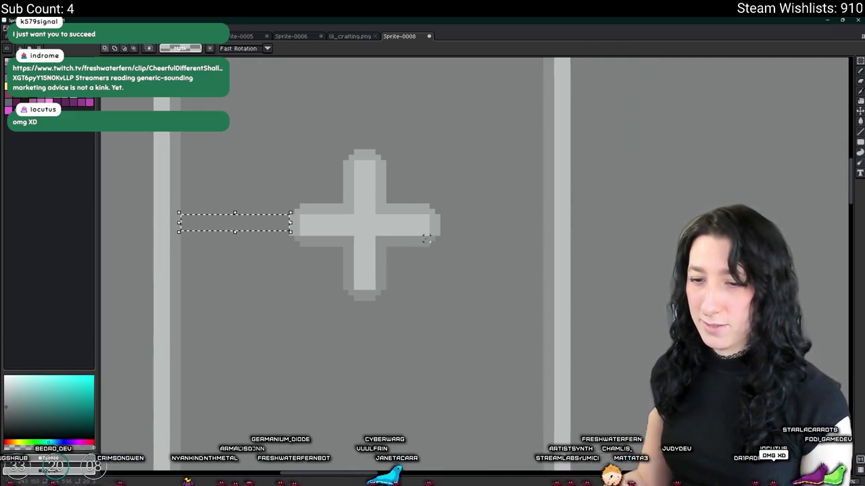
pyautogui.moveTo(441, 216); pyautogui.dragTo(540, 232)
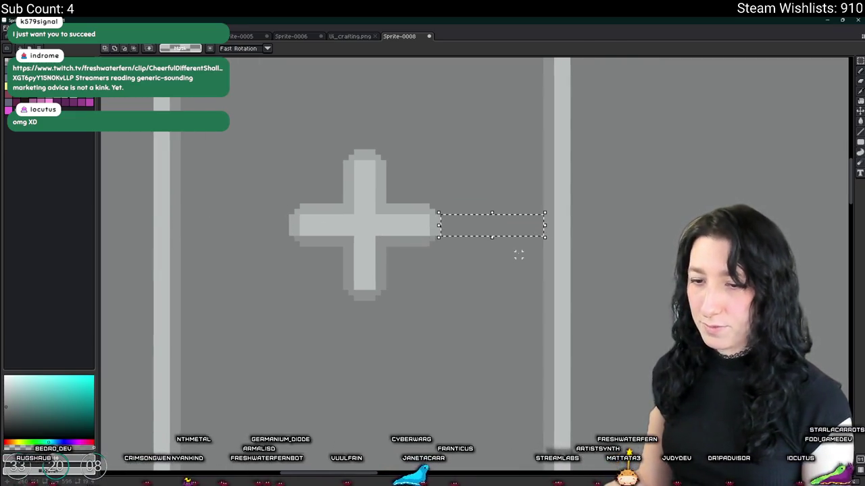
# - Clear the selection, switch to the Paint Bucket and centre the whole crafting panel in view
pyautogui.scroll(-2, 508, 269)
pyautogui.scroll(-1, 507, 269)
pyautogui.moveTo(565, 304); pyautogui.dragTo(353, 273)
pyautogui.hscroll(-2, 378, 280)
pyautogui.hscroll(-3, 396, 286)
pyautogui.scroll(-2, 406, 237)
pyautogui.scroll(1, 440, 203)
pyautogui.moveTo(446, 205); pyautogui.dragTo(456, 358)
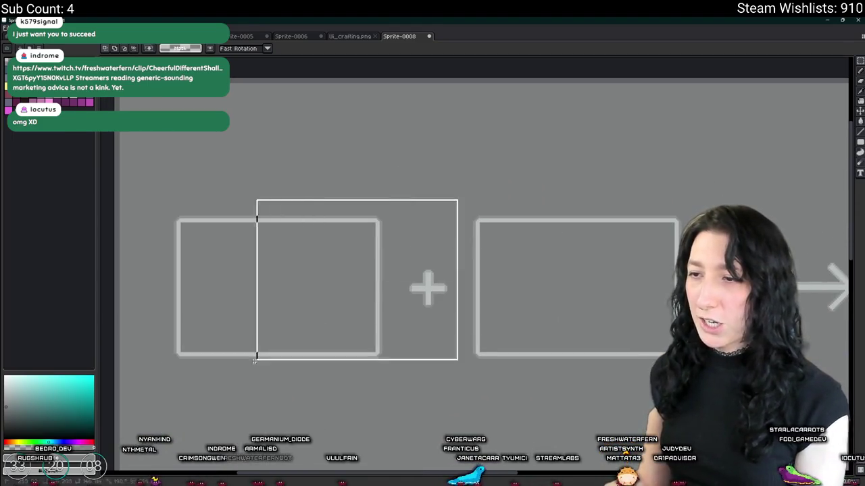
pyautogui.press('g')
pyautogui.scroll(2, 456, 327)
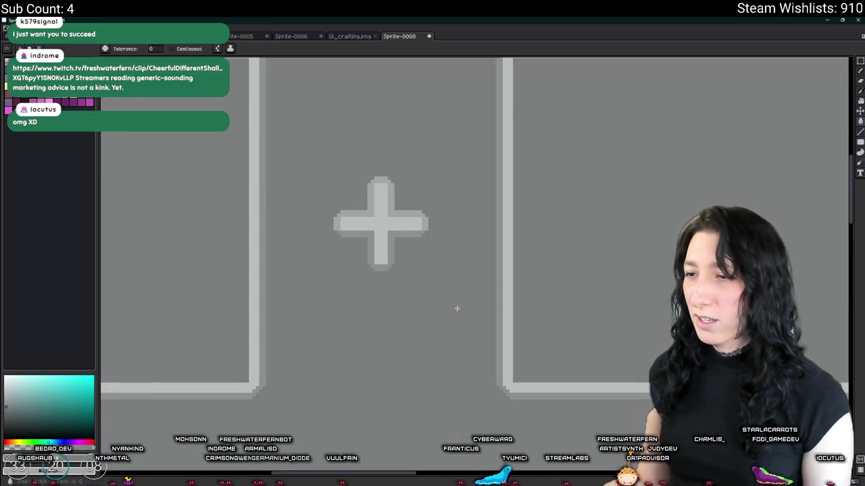
pyautogui.scroll(-2, 456, 305)
pyautogui.scroll(-3, 456, 311)
pyautogui.moveTo(430, 345); pyautogui.dragTo(359, 266)
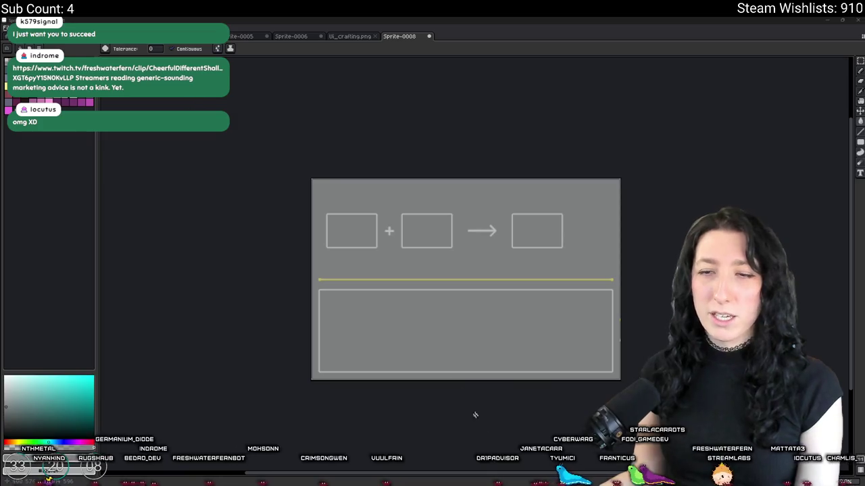
pyautogui.press('super')
pyautogui.write('d')
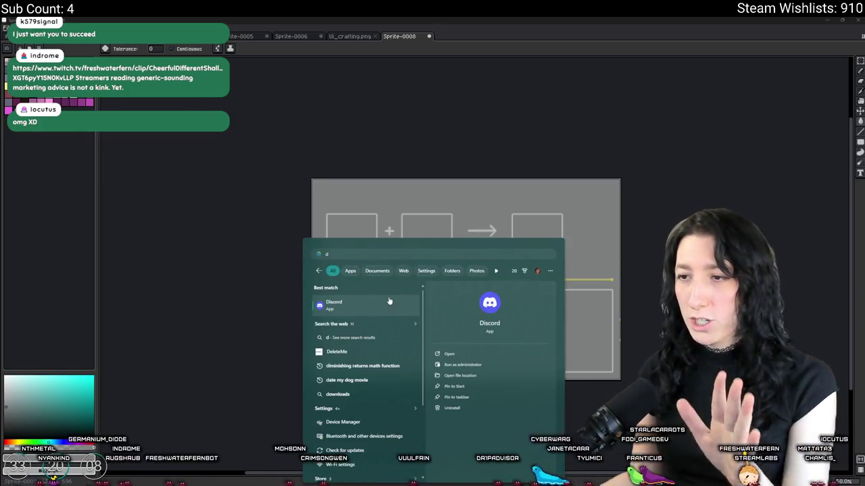
pyautogui.press('Return')
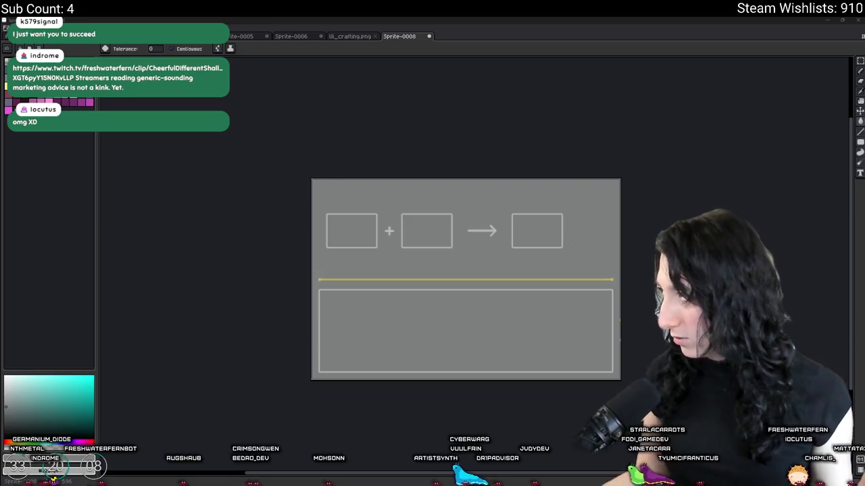
pyautogui.hotkey('alt', 'Tab')
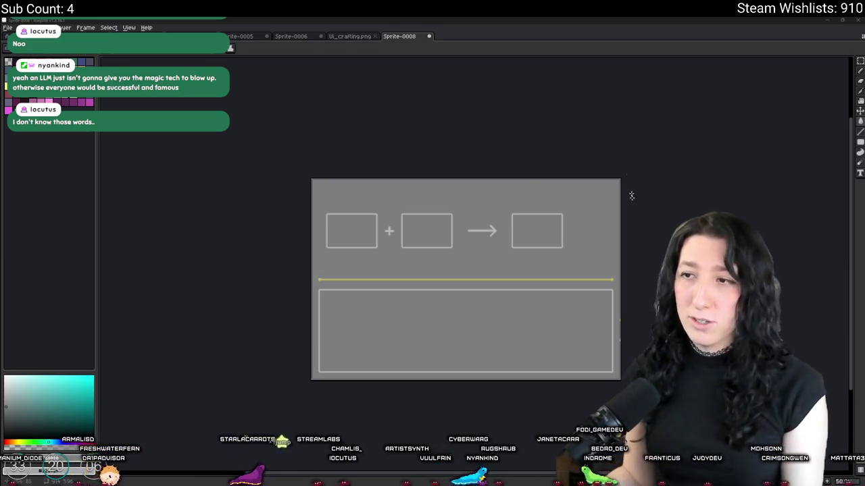
# - Dismiss the export settings, then marquee-select the three boxes, plus sign and arrow
pyautogui.scroll(3, 367, 300)
pyautogui.scroll(-3, 405, 257)
pyautogui.scroll(2, 391, 240)
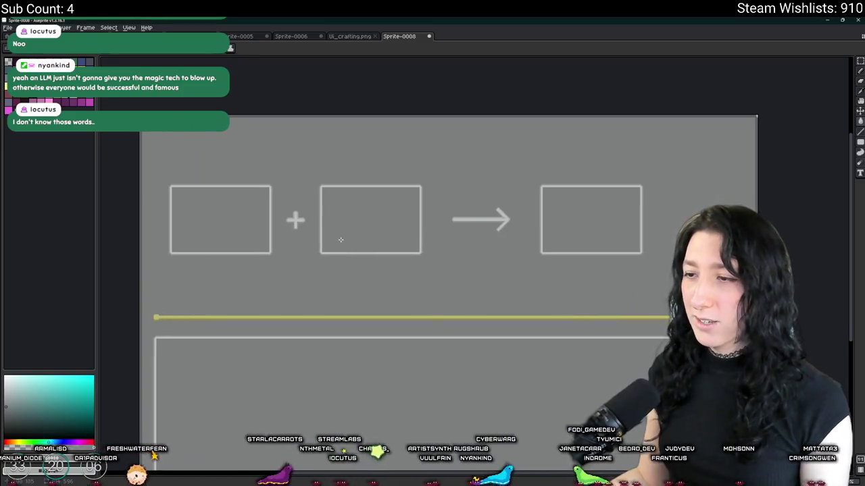
pyautogui.hotkey('ctrl', 'alt', 'shift', 's')
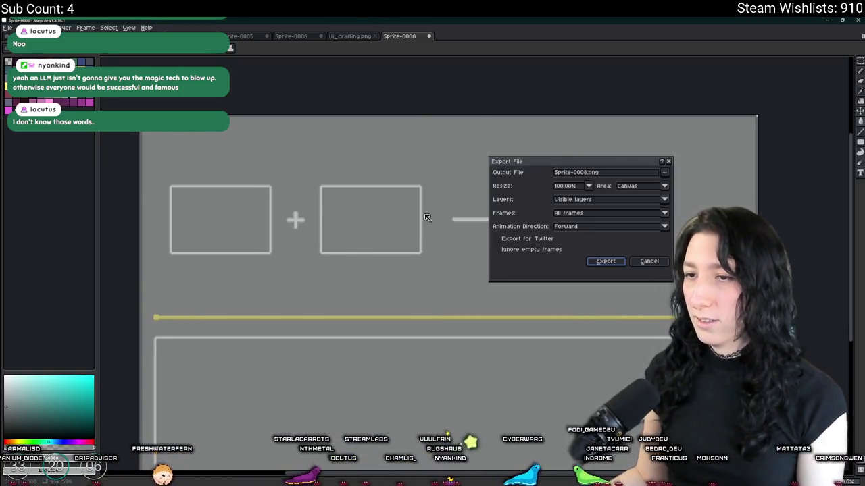
pyautogui.press('Return')
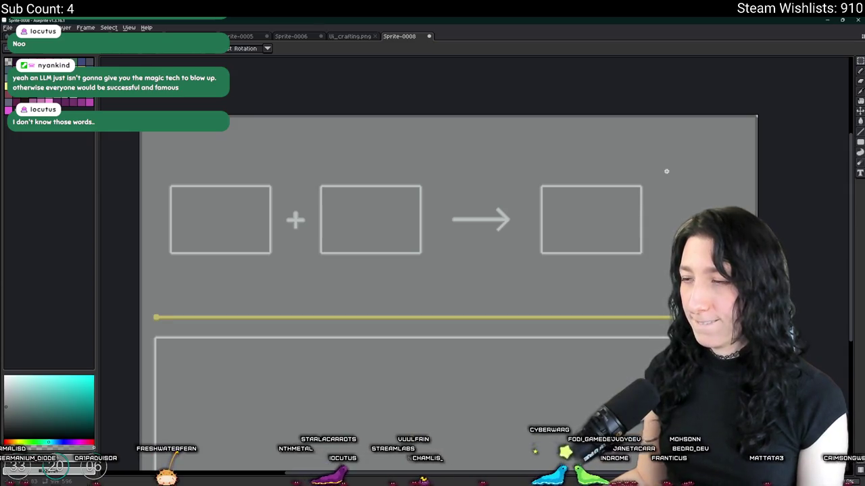
pyautogui.moveTo(667, 170); pyautogui.dragTo(147, 272)
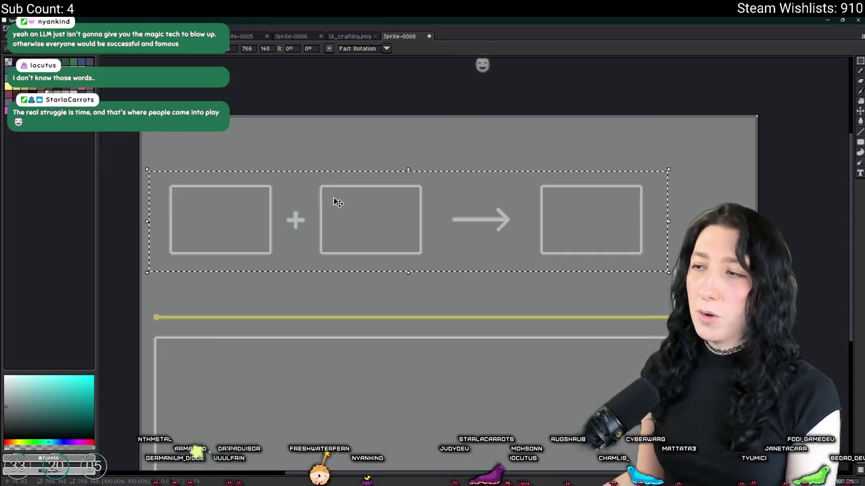
# - Nudge the selected top row right and fill the uncovered transparent strip with grey
pyautogui.moveTo(334, 199); pyautogui.dragTo(288, 183)
pyautogui.press('Right')
pyautogui.press('Right')
pyautogui.press('Right')
pyautogui.press('Right')
pyautogui.press('Right')
pyautogui.press('Right')
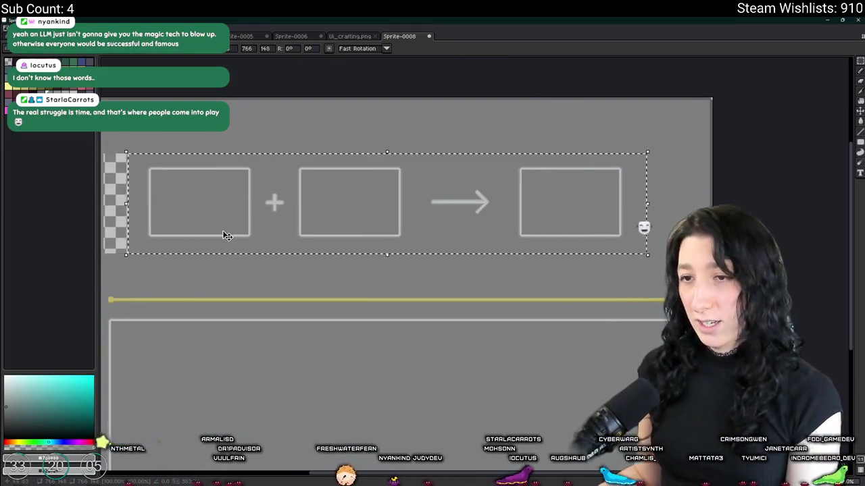
pyautogui.moveTo(223, 236); pyautogui.dragTo(290, 222)
pyautogui.press('Right')
pyautogui.press('Right')
pyautogui.press('Right')
pyautogui.press('Right')
pyautogui.press('Right')
pyautogui.press('Right')
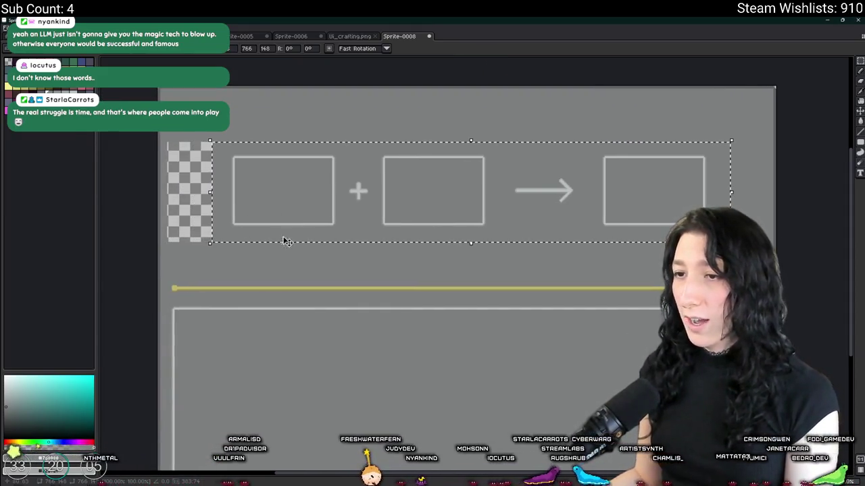
pyautogui.hotkey('ctrl', 'd')
pyautogui.click(193, 207)
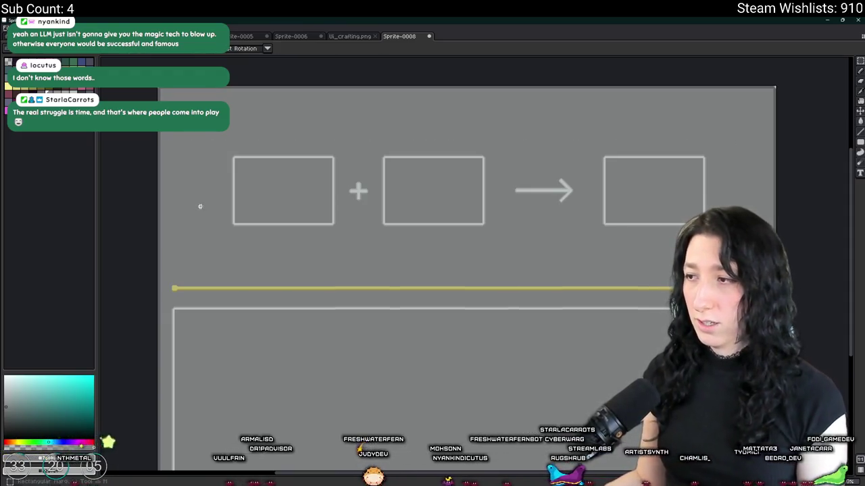
# - Reselect the top row, nudge it slightly back left, and open the export settings
pyautogui.scroll(2, 691, 200)
pyautogui.scroll(-4, 692, 200)
pyautogui.scroll(1, 696, 209)
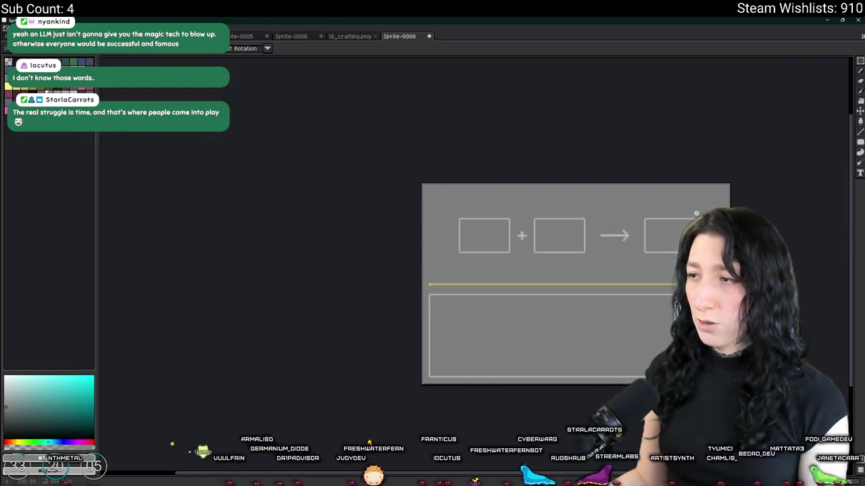
pyautogui.scroll(1, 699, 214)
pyautogui.moveTo(719, 186); pyautogui.dragTo(232, 285)
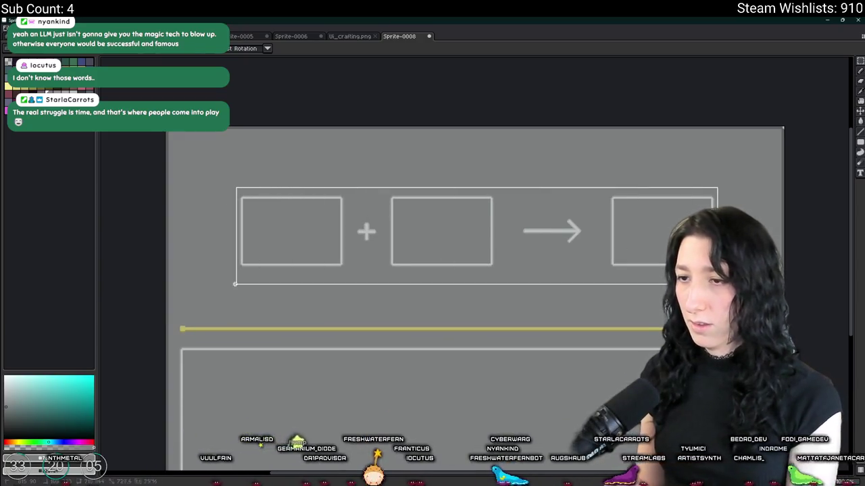
pyautogui.press('Left')
pyautogui.press('Left')
pyautogui.press('Left')
pyautogui.press('Left')
pyautogui.press('Left')
pyautogui.press('Left')
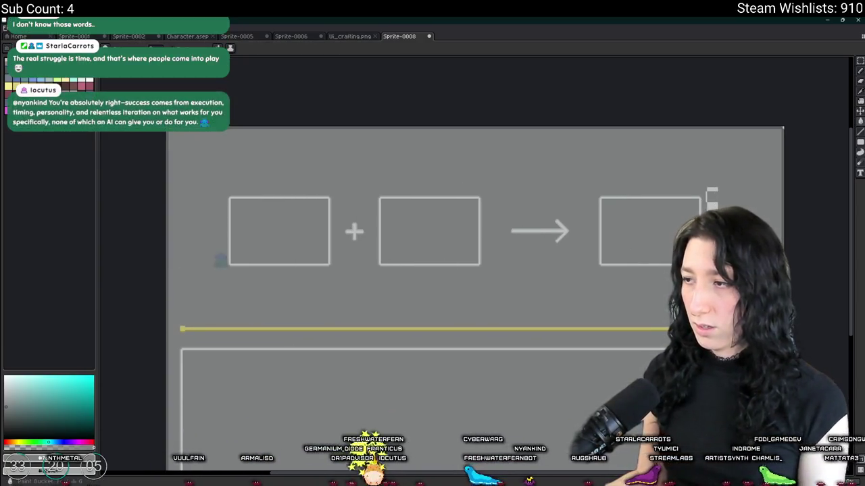
pyautogui.scroll(-2, 556, 248)
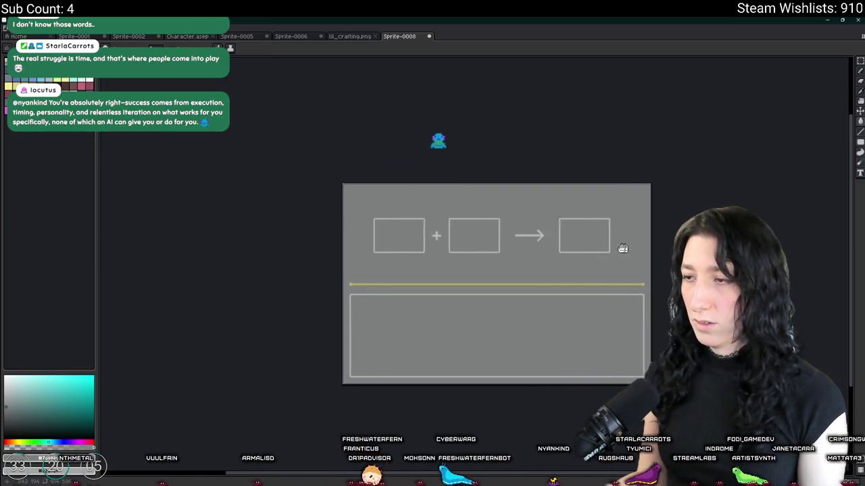
pyautogui.scroll(2, 590, 170)
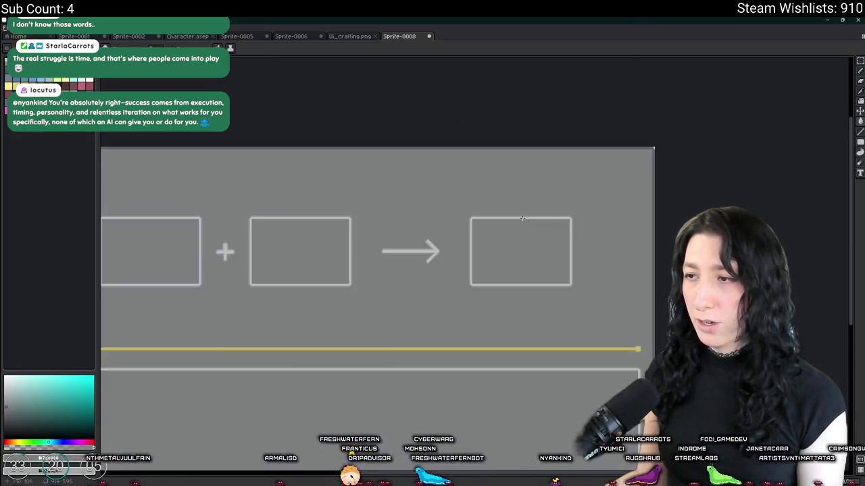
pyautogui.moveTo(696, 196)
pyautogui.mouseDown()
pyautogui.moveTo(305, 292)
pyautogui.moveTo(185, 293)
pyautogui.moveTo(193, 305)
pyautogui.mouseUp()
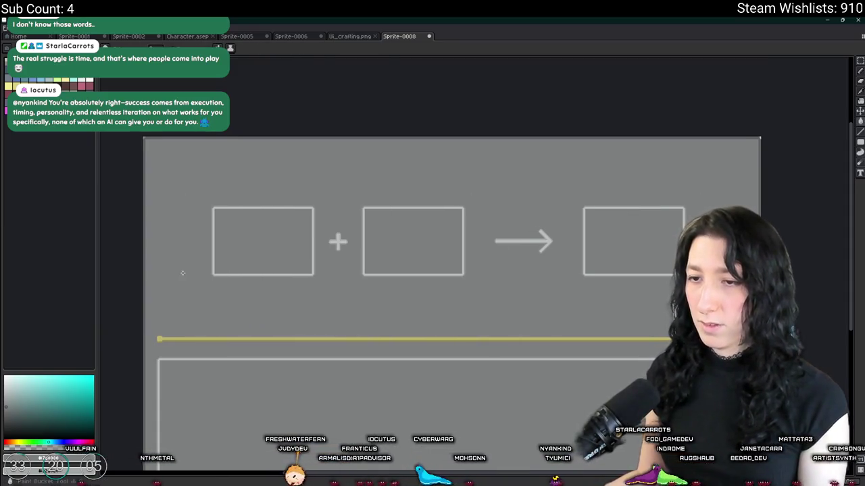
pyautogui.hotkey('ctrl', 'shift', 'e')
# - Set the export output location to the UnknownSpaces project's Art folder
pyautogui.click(664, 173)
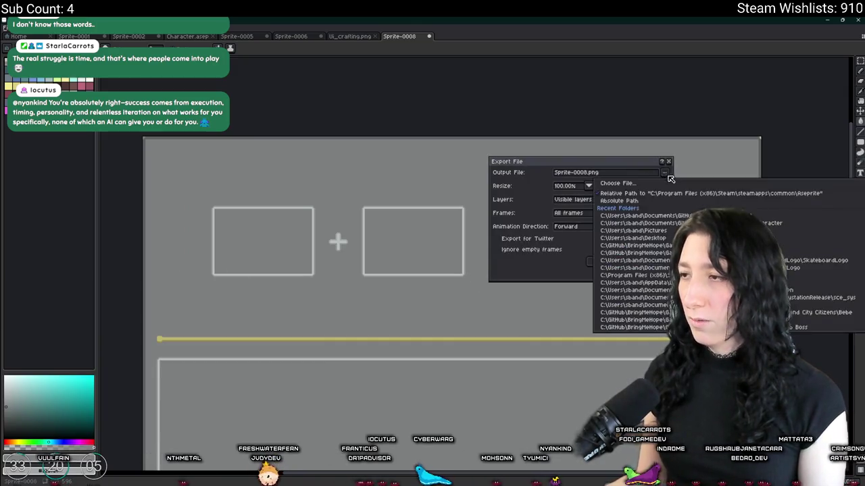
pyautogui.click(664, 172)
pyautogui.click(664, 172)
pyautogui.click(616, 183)
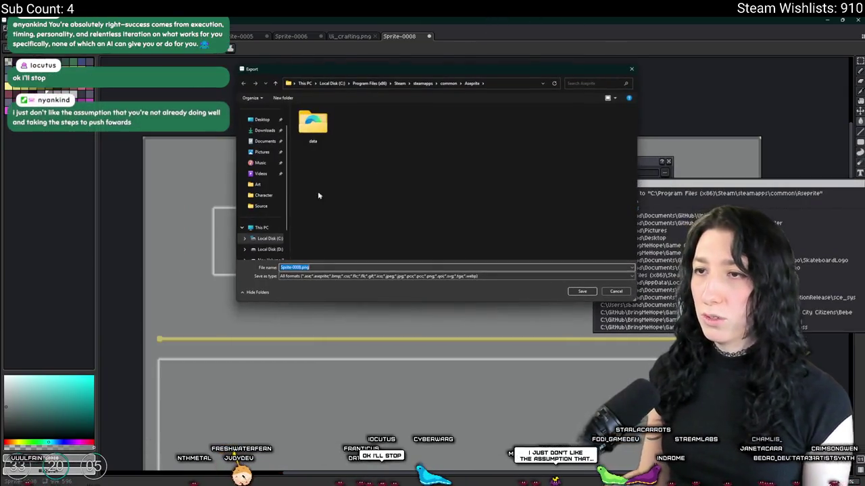
pyautogui.click(263, 144)
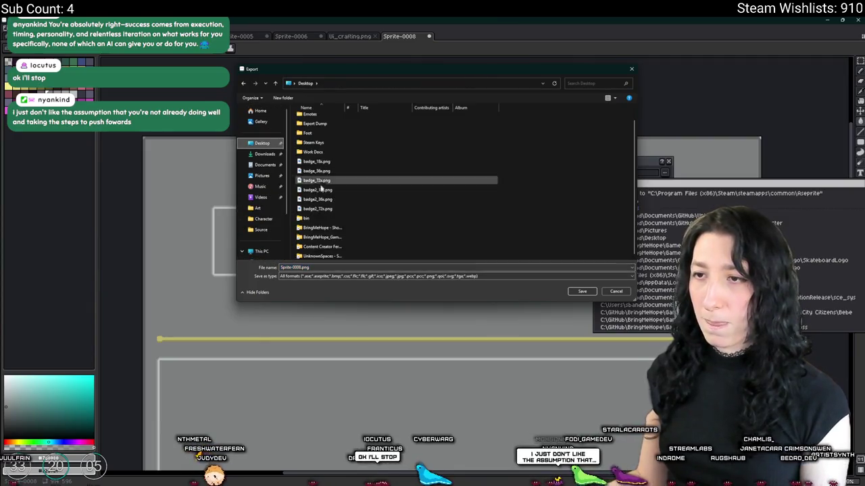
pyautogui.doubleClick(318, 251)
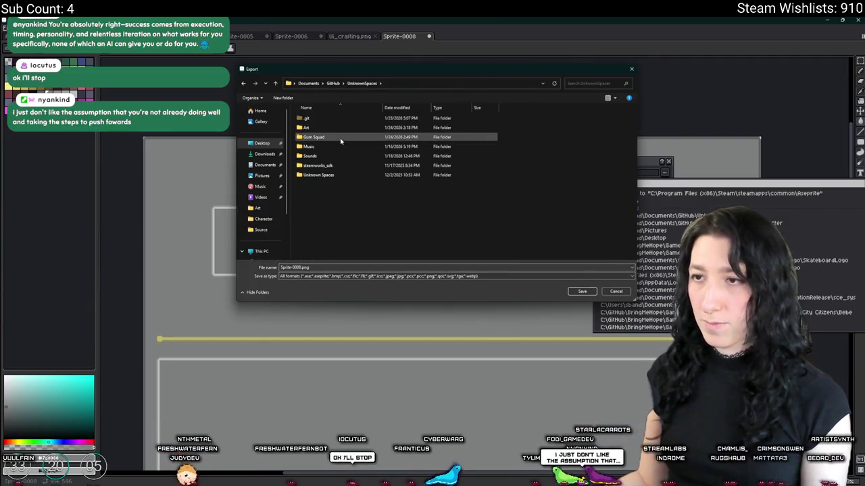
pyautogui.doubleClick(319, 174)
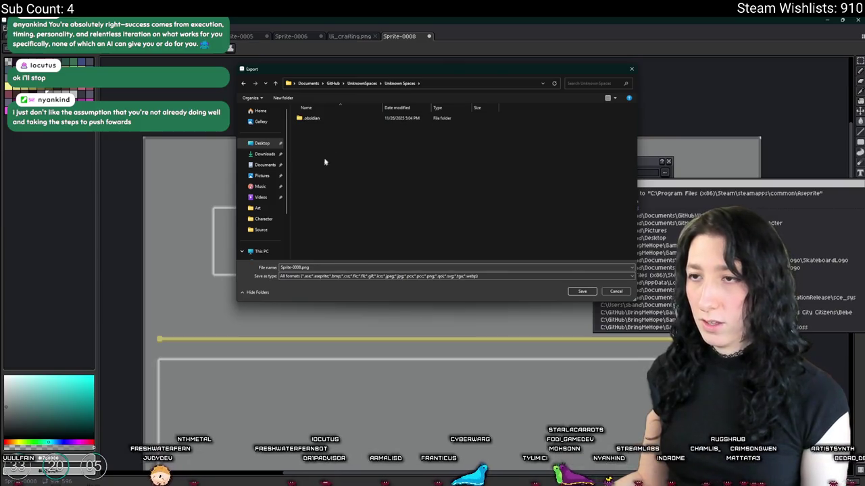
pyautogui.click(370, 84)
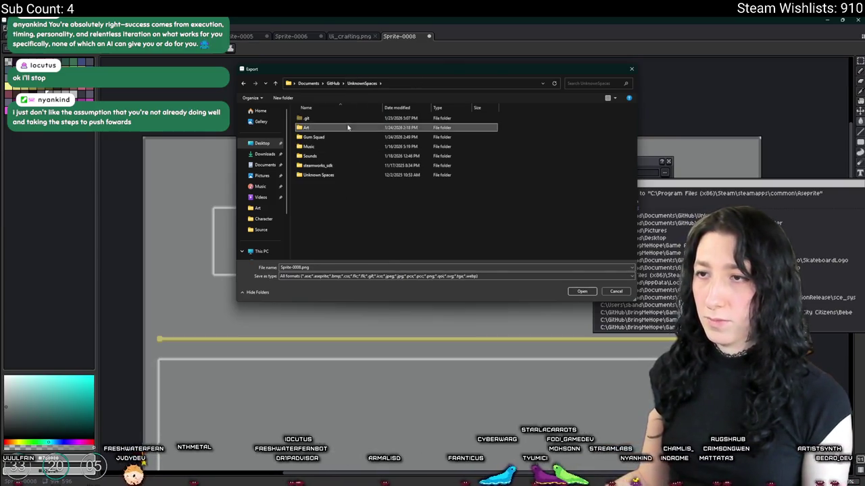
pyautogui.doubleClick(347, 129)
# - Name the file WeaponUpgradeUI.png, run the export and return to GameMaker
pyautogui.click(304, 268)
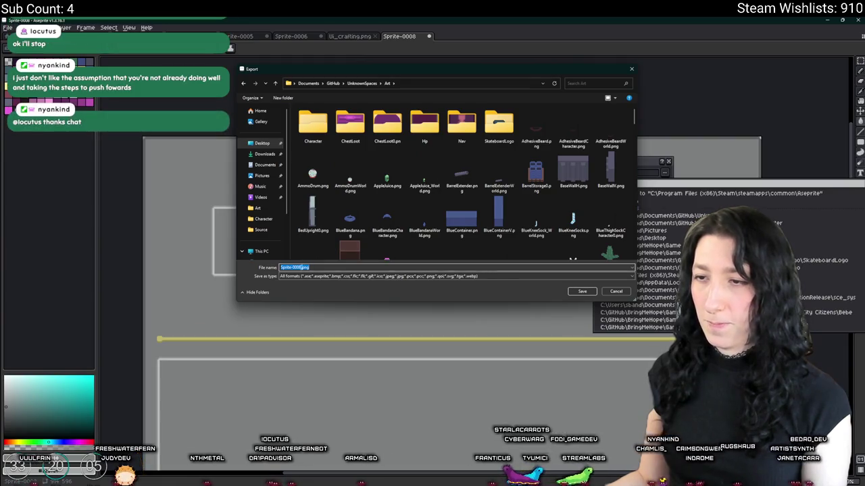
pyautogui.write('Gu')
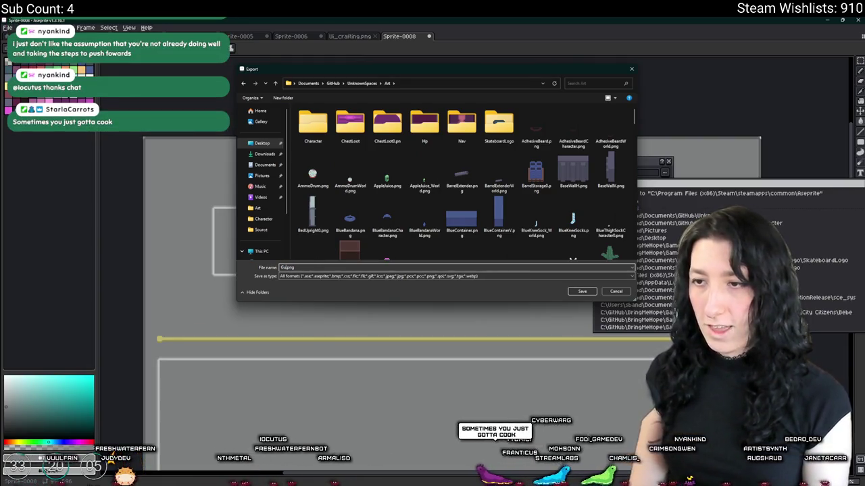
pyautogui.write('WeaponUpgradeUI')
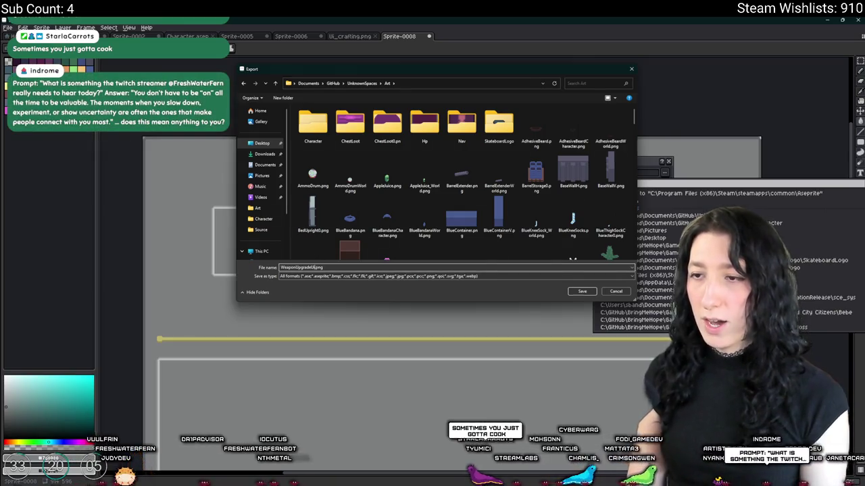
pyautogui.press('Return')
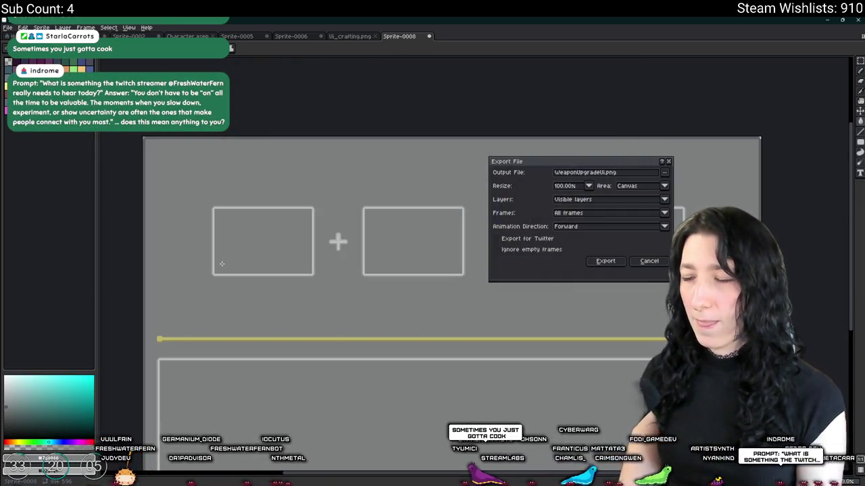
pyautogui.press('Return')
pyautogui.hotkey('alt', 'Tab')
pyautogui.hotkey('alt', 'Tab')
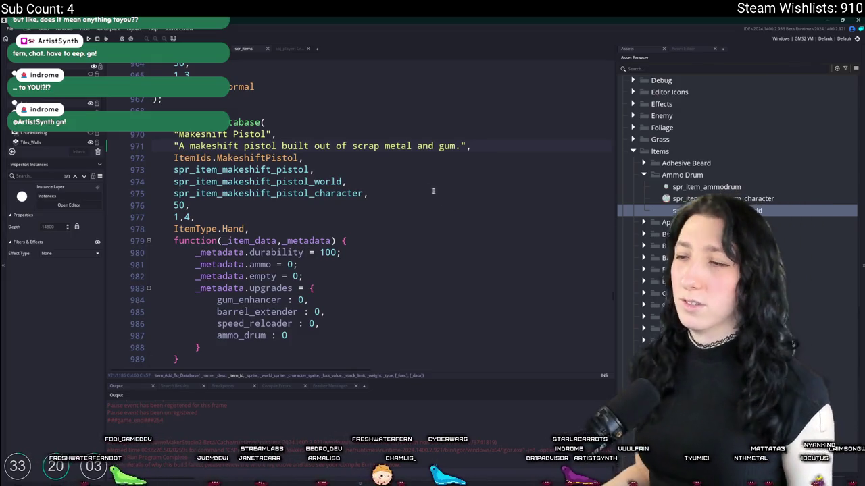
# - Review the scr_items entries, then switch to the object editor tab
pyautogui.scroll(-20, 483, 149)
pyautogui.scroll(18, 483, 149)
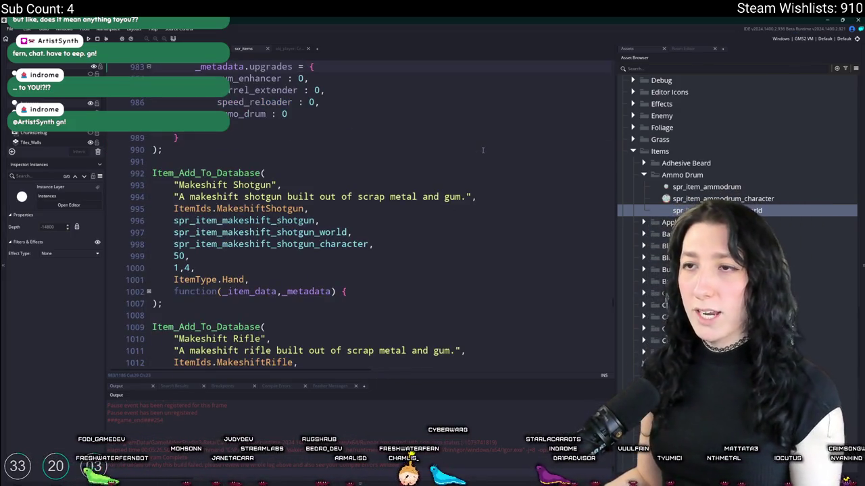
pyautogui.scroll(2, 473, 153)
pyautogui.scroll(2, 332, 170)
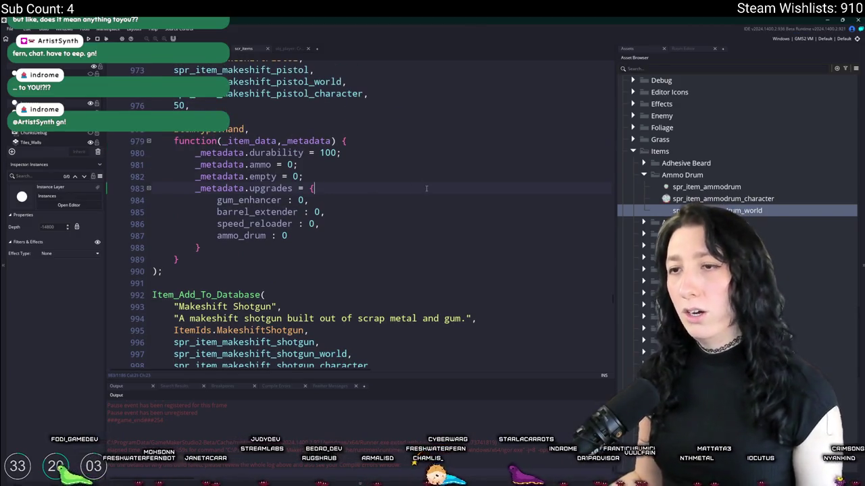
pyautogui.hotkey('ctrl', 'Tab')
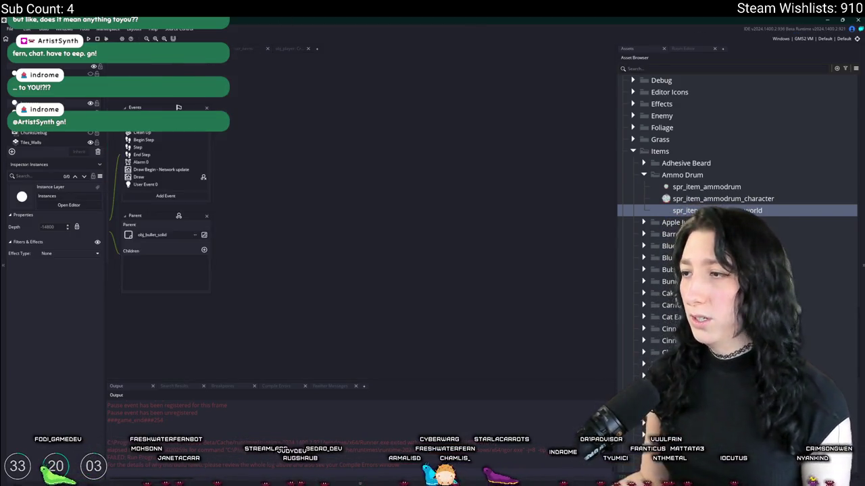
# - Expand UI > Inventory in the Asset Browser and open spr_ui_inventory_back3
pyautogui.scroll(3, 737, 223)
pyautogui.scroll(-8, 736, 223)
pyautogui.scroll(-5, 736, 223)
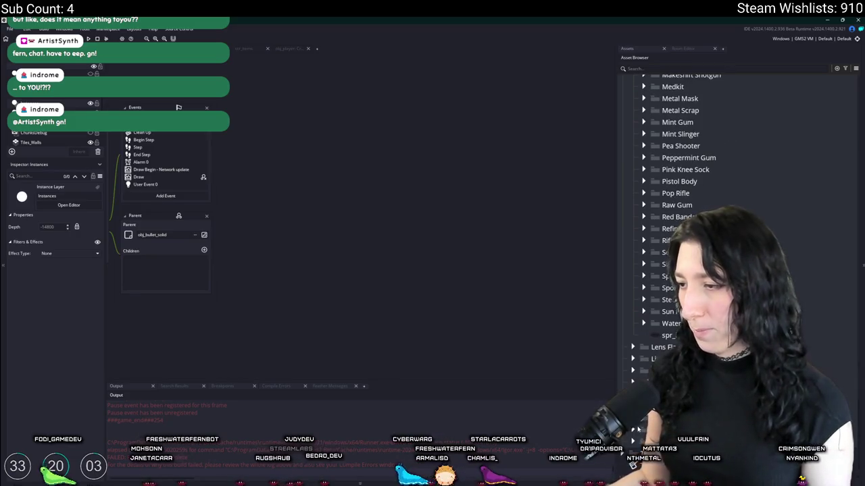
pyautogui.scroll(-3, 634, 430)
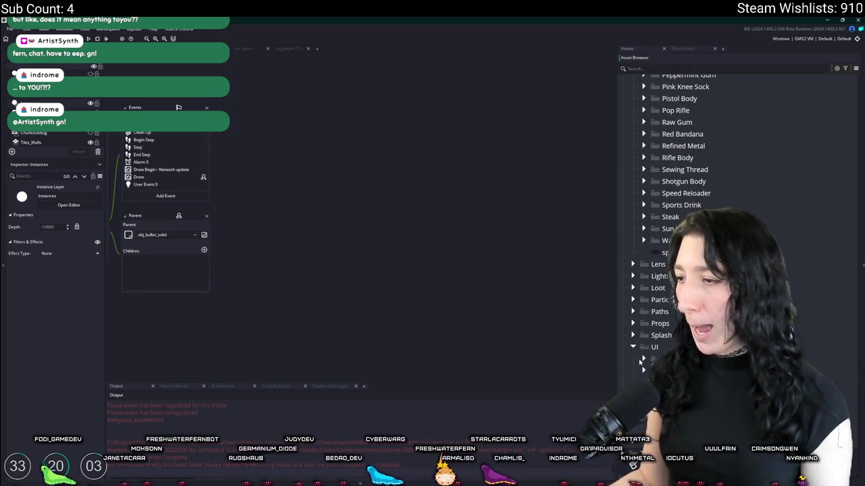
pyautogui.click(643, 359)
pyautogui.scroll(-2, 641, 363)
pyautogui.scroll(-3, 640, 363)
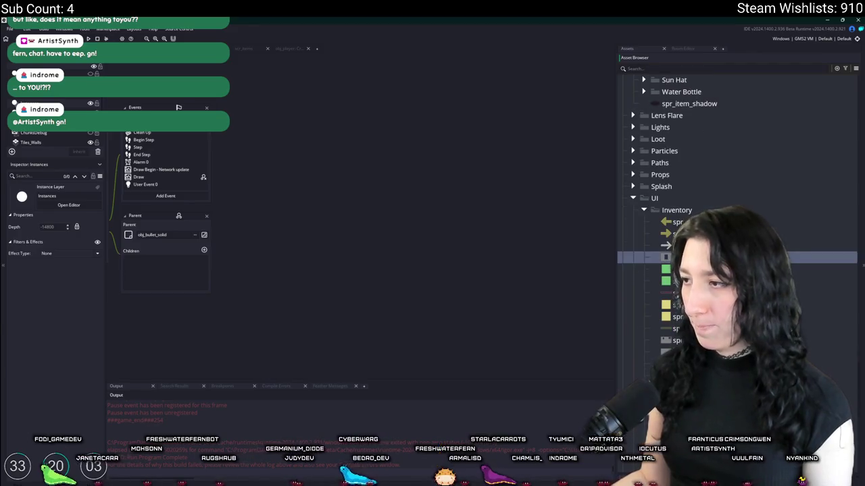
pyautogui.scroll(-2, 737, 216)
pyautogui.click(676, 311)
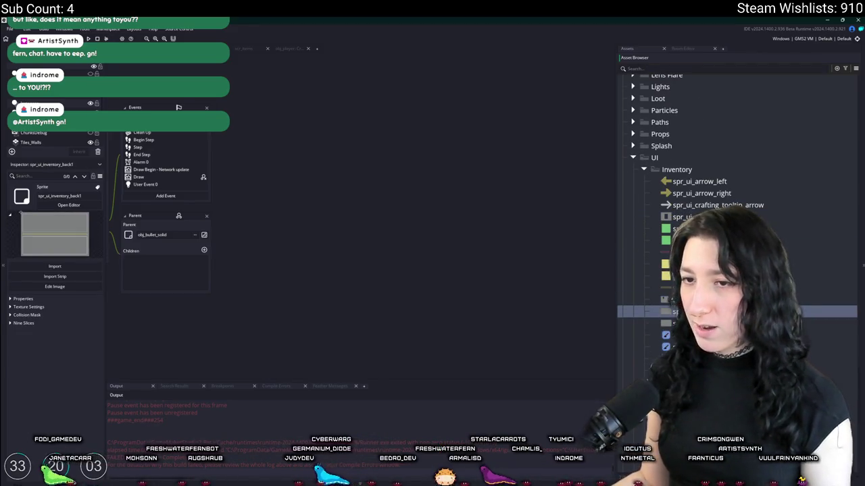
pyautogui.press('Down')
pyautogui.press('Down')
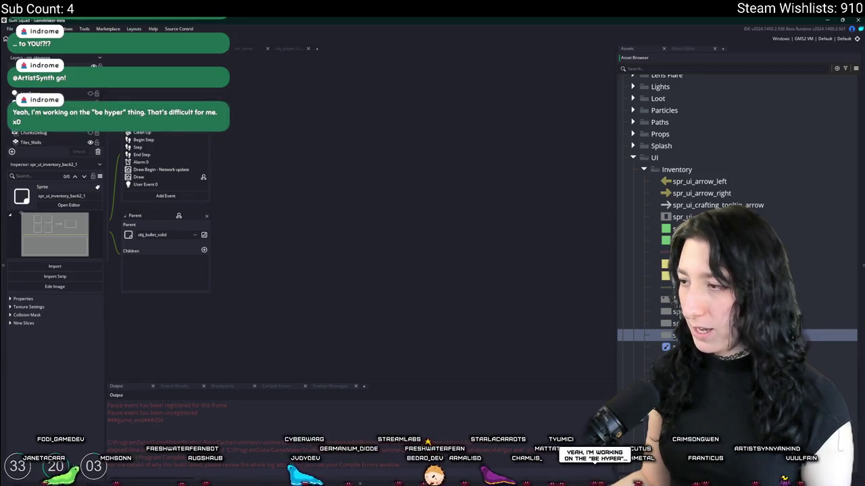
pyautogui.press('Return')
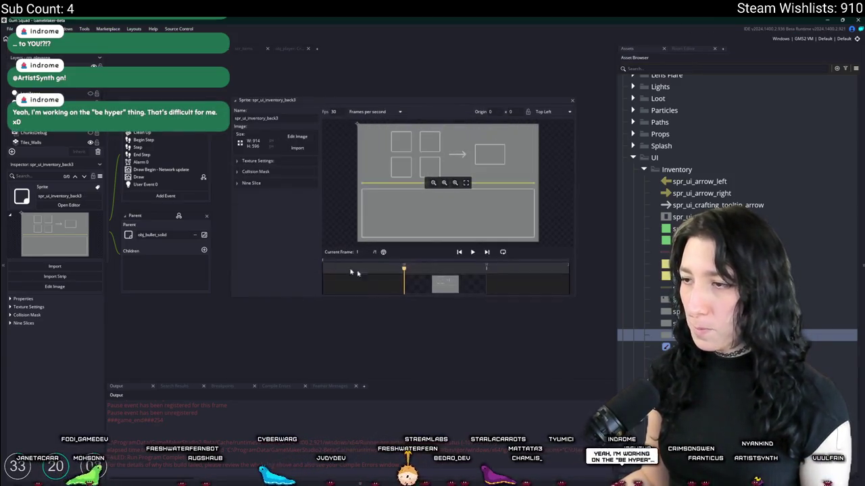
# - Import WeaponUpgradeUi.png into the sprite, confirming the replacement, and collapse the sprite editor
pyautogui.click(296, 145)
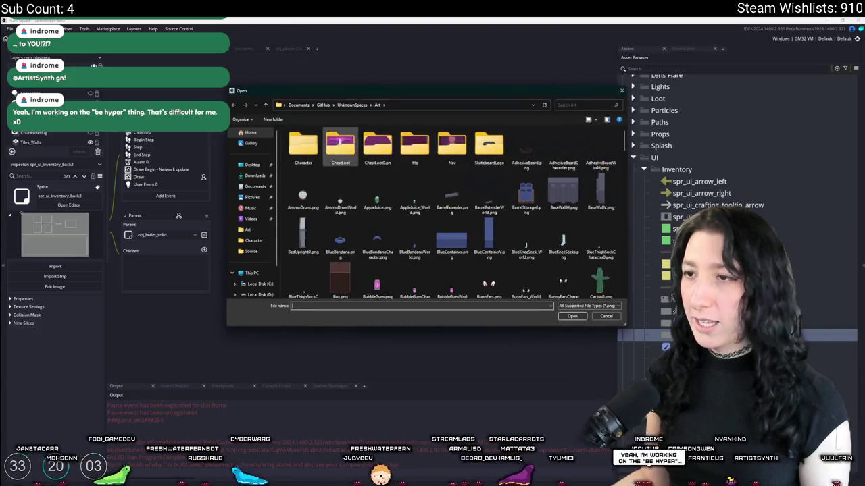
pyautogui.scroll(-10, 354, 189)
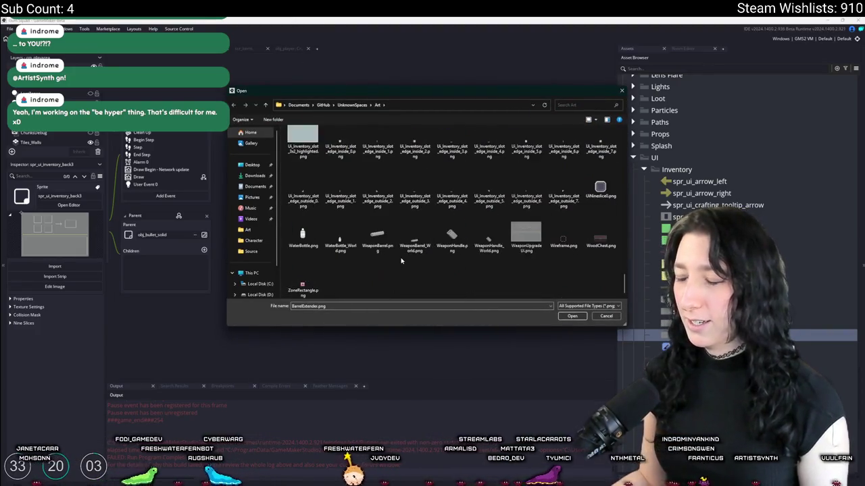
pyautogui.doubleClick(526, 237)
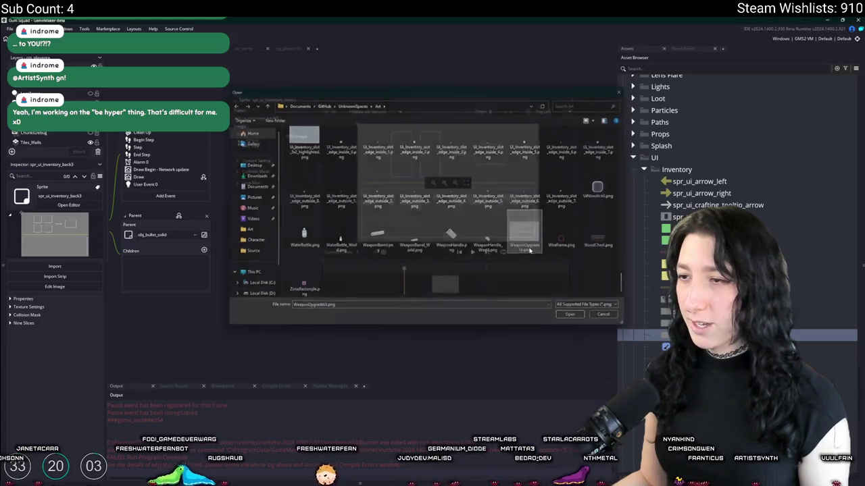
pyautogui.click(458, 268)
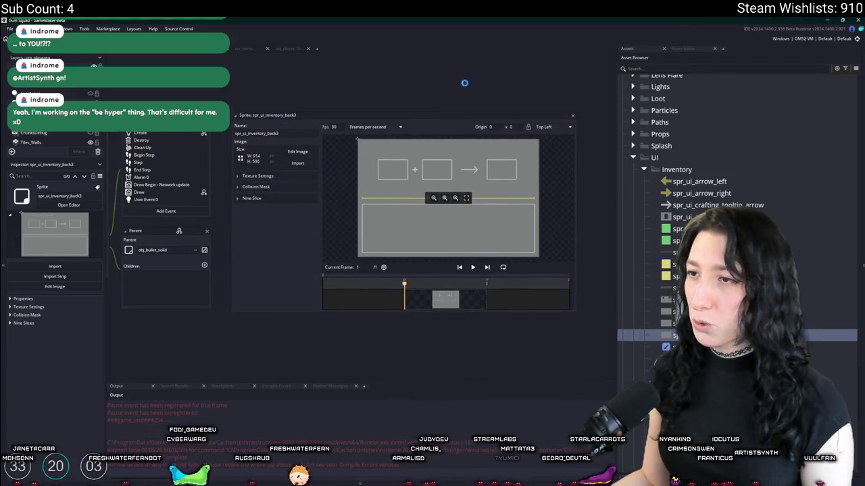
pyautogui.click(546, 132)
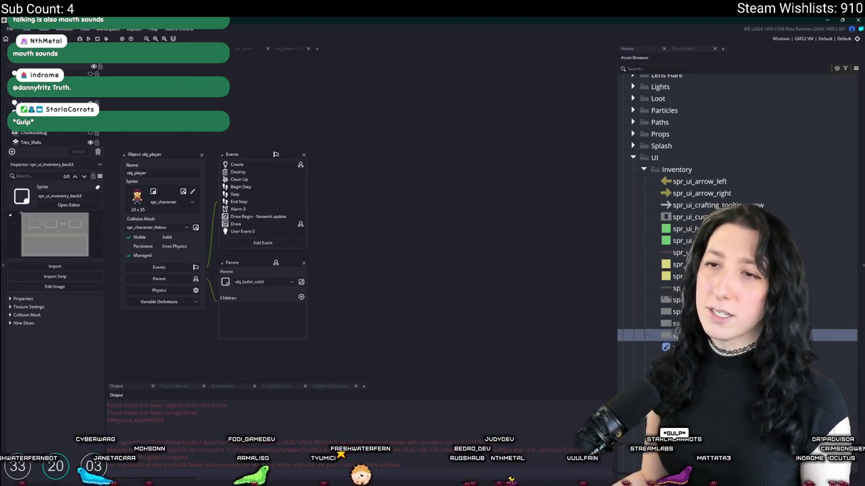
# - Pan the workspace so the obj_player object editor shifts right
pyautogui.moveTo(184, 103); pyautogui.dragTo(219, 103)
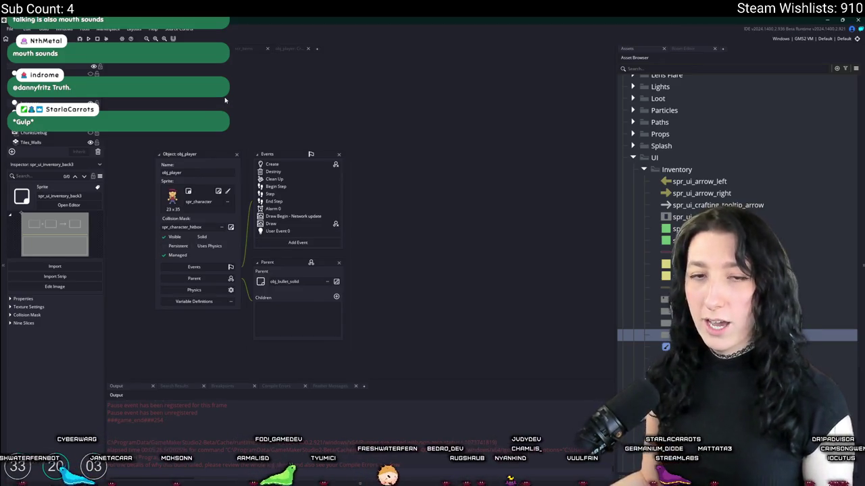
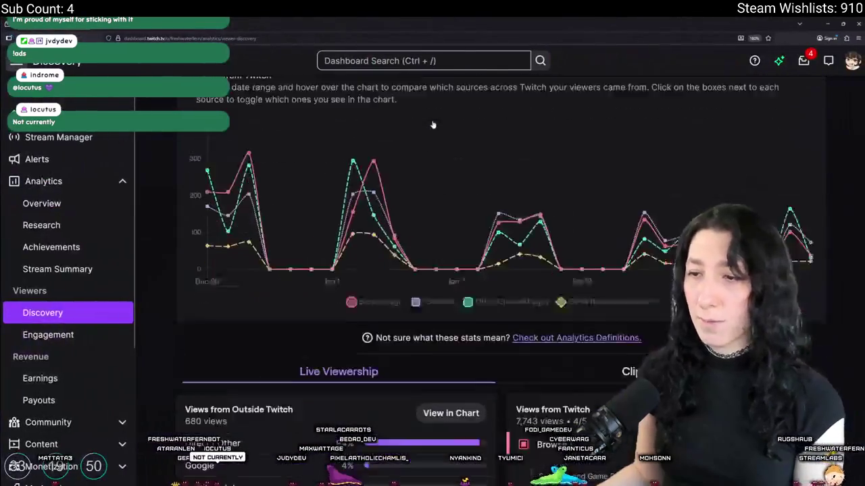
# - Go to youtube.com in the browser
pyautogui.scroll(-5, 432, 125)
pyautogui.scroll(-1, 323, 205)
pyautogui.scroll(5, 322, 205)
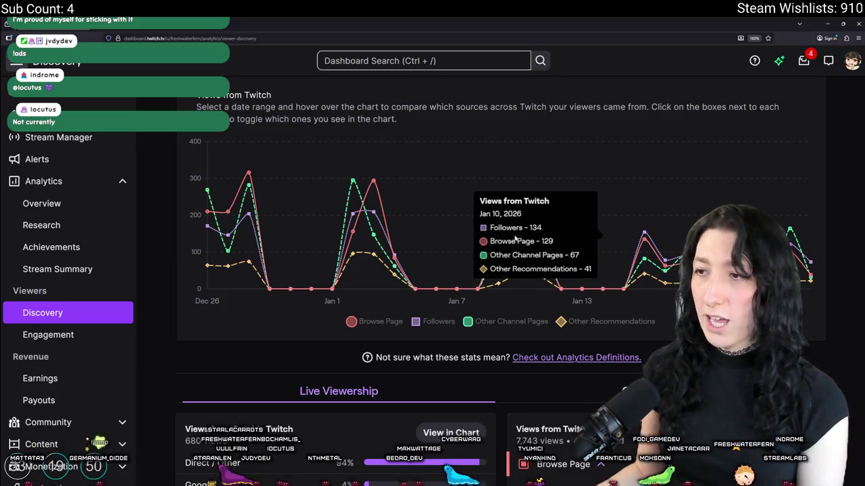
pyautogui.scroll(-5, 572, 244)
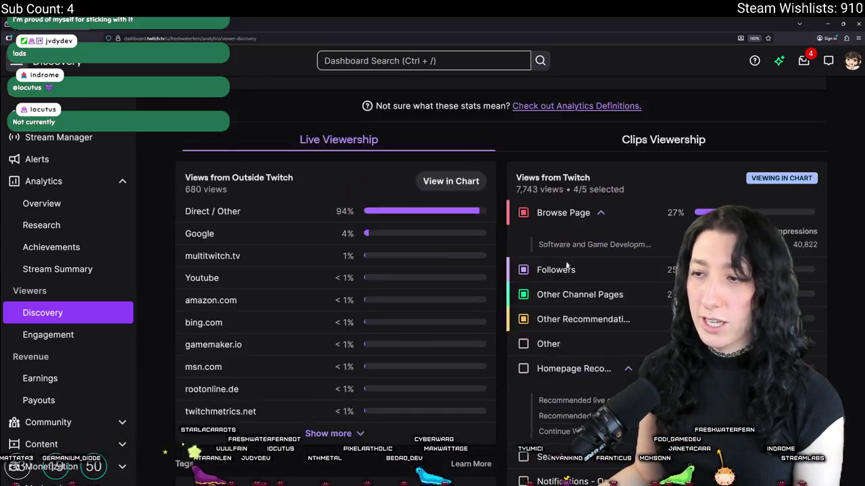
pyautogui.scroll(-3, 534, 270)
pyautogui.scroll(-1, 503, 286)
pyautogui.scroll(-1, 504, 286)
pyautogui.scroll(-1, 514, 324)
pyautogui.scroll(-3, 527, 367)
pyautogui.scroll(3, 527, 366)
pyautogui.scroll(3, 608, 405)
pyautogui.scroll(3, 596, 263)
pyautogui.scroll(2, 597, 264)
pyautogui.scroll(3, 597, 263)
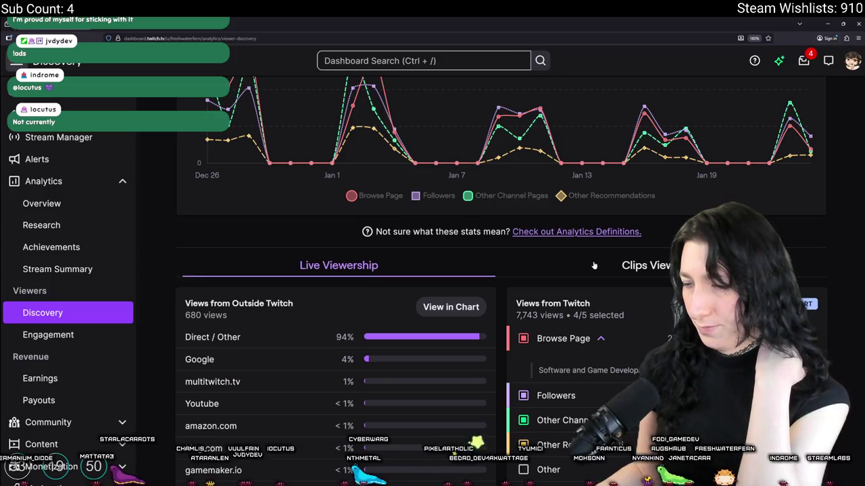
pyautogui.scroll(-2, 537, 303)
pyautogui.scroll(-2, 564, 211)
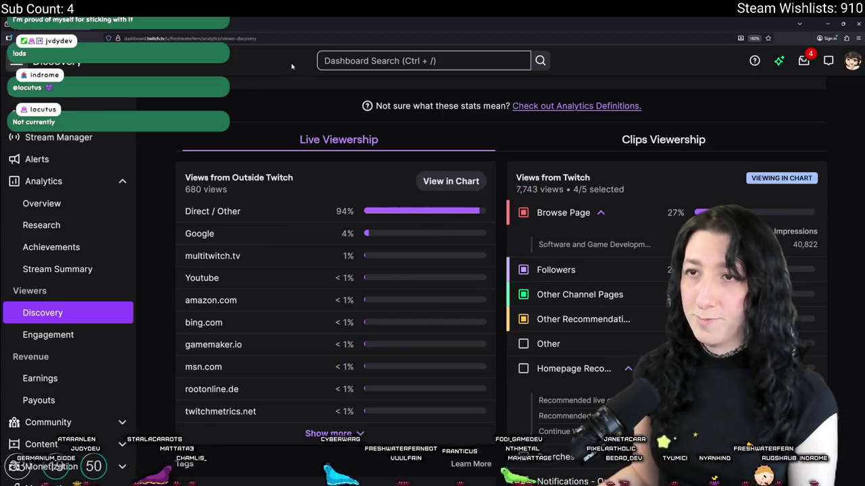
pyautogui.click(296, 34)
pyautogui.write('youtube.com')
pyautogui.press('Return')
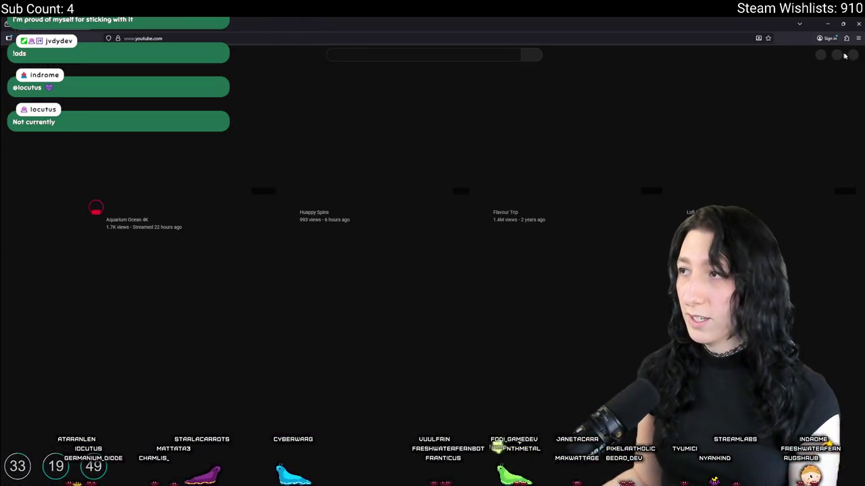
# - Open the channel's analytics overview in YouTube Studio
pyautogui.click(851, 54)
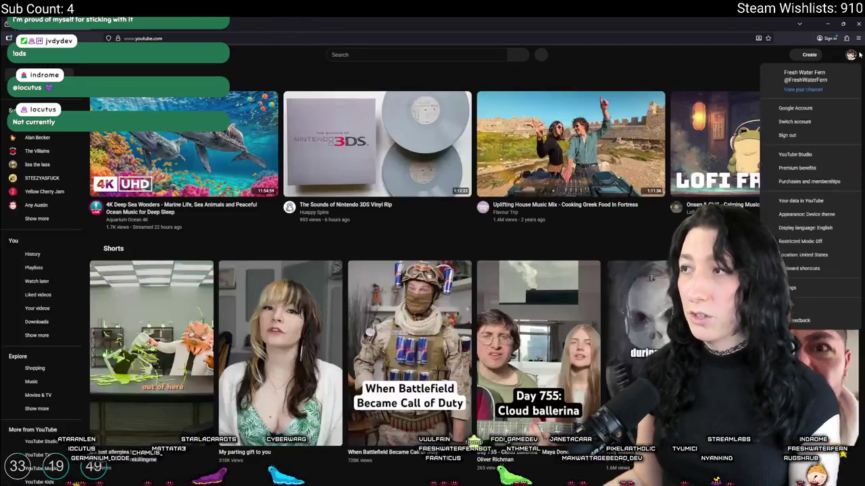
pyautogui.click(801, 155)
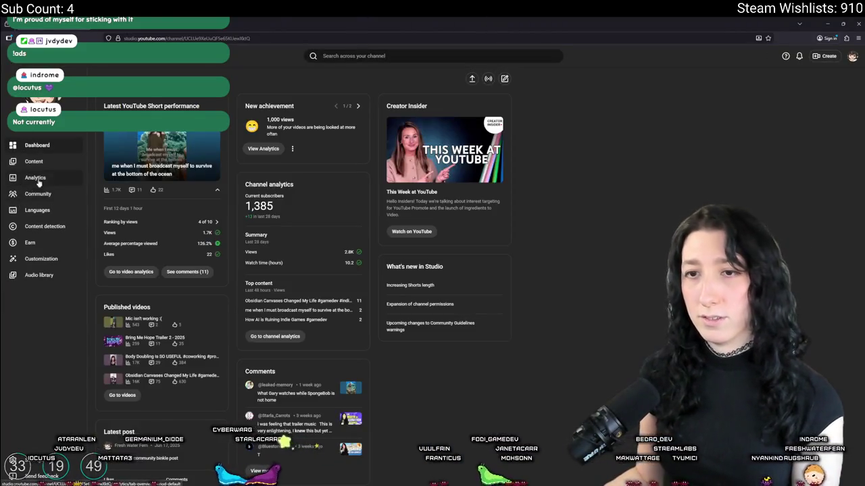
pyautogui.click(35, 177)
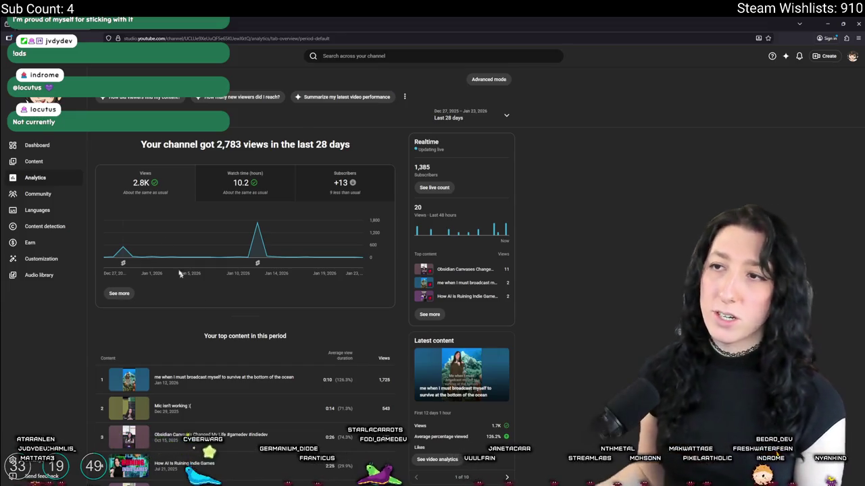
pyautogui.moveTo(257, 263)
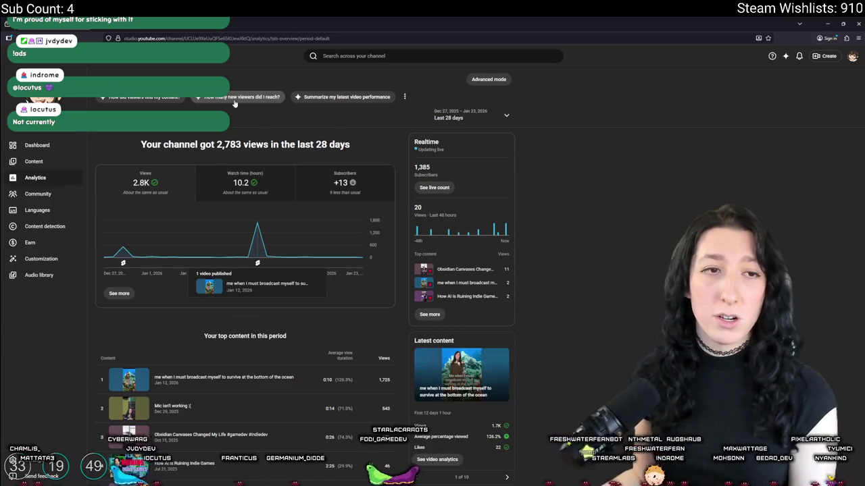
# - Glance over the 28-day analytics, then return to the GameMaker project
pyautogui.scroll(-1, 257, 304)
pyautogui.scroll(1, 266, 406)
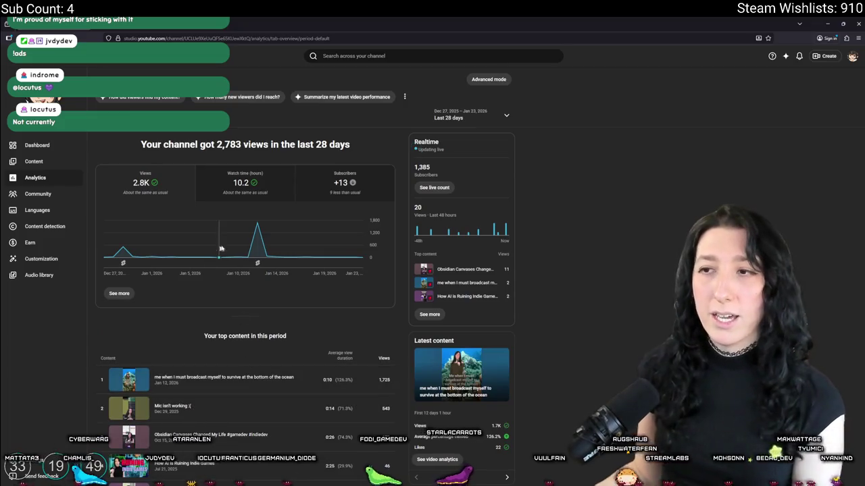
pyautogui.hotkey('alt', 'Tab')
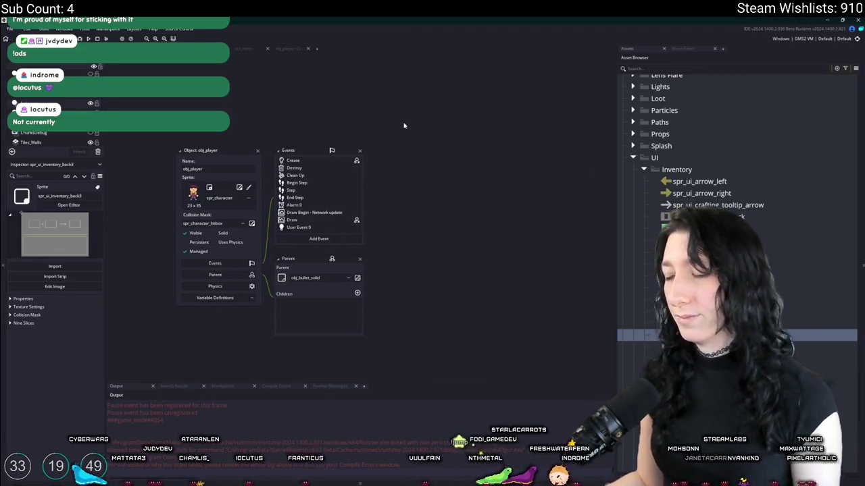
pyautogui.hotkey('alt', 'Tab')
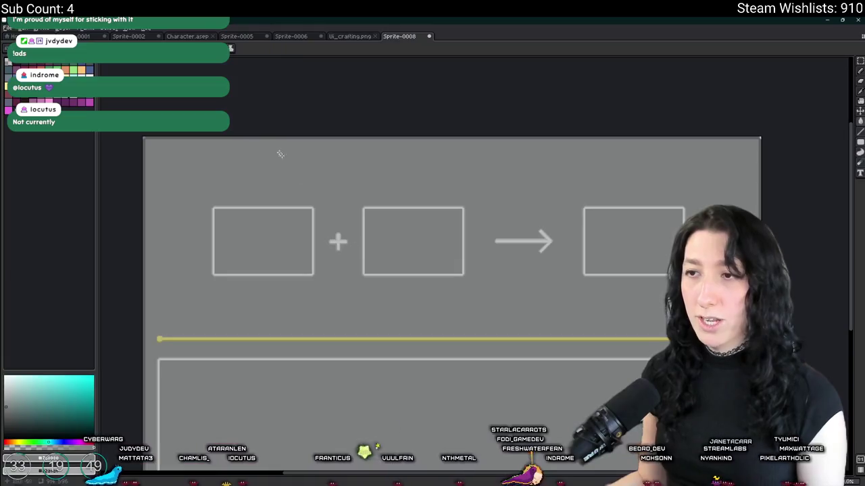
pyautogui.click(11, 36)
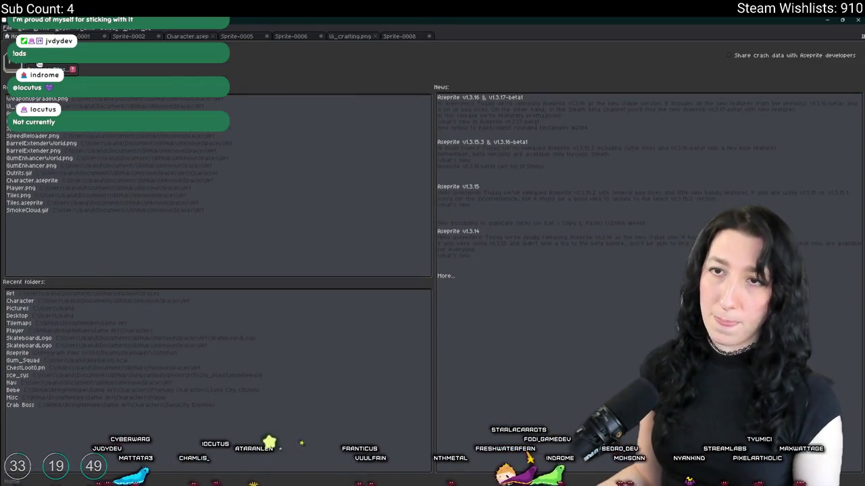
pyautogui.click(41, 64)
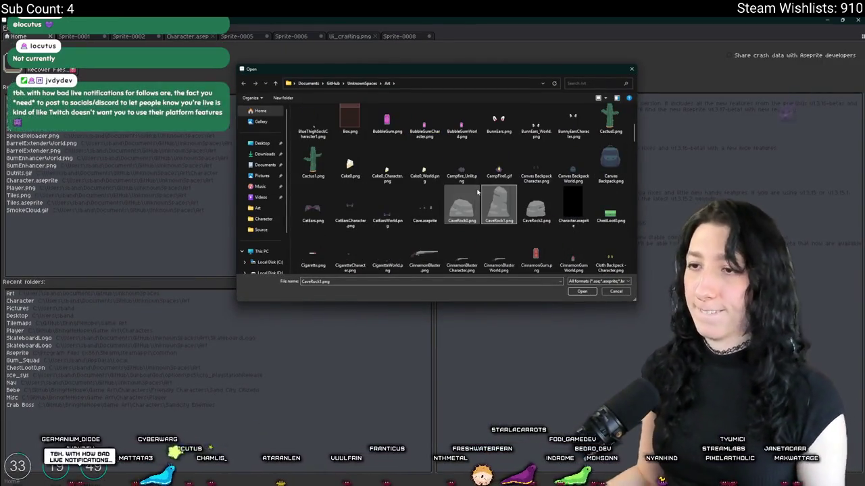
pyautogui.scroll(-3, 509, 239)
pyautogui.scroll(5, 509, 239)
pyautogui.click(610, 216)
pyautogui.scroll(-2, 594, 230)
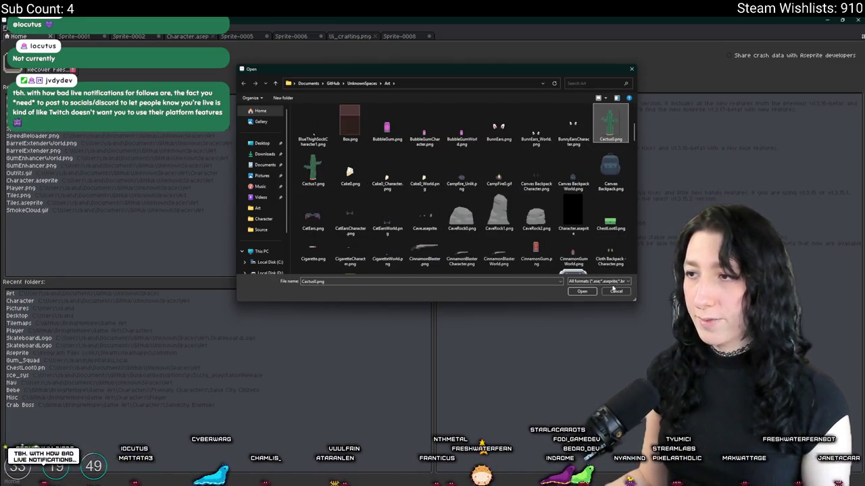
pyautogui.click(616, 291)
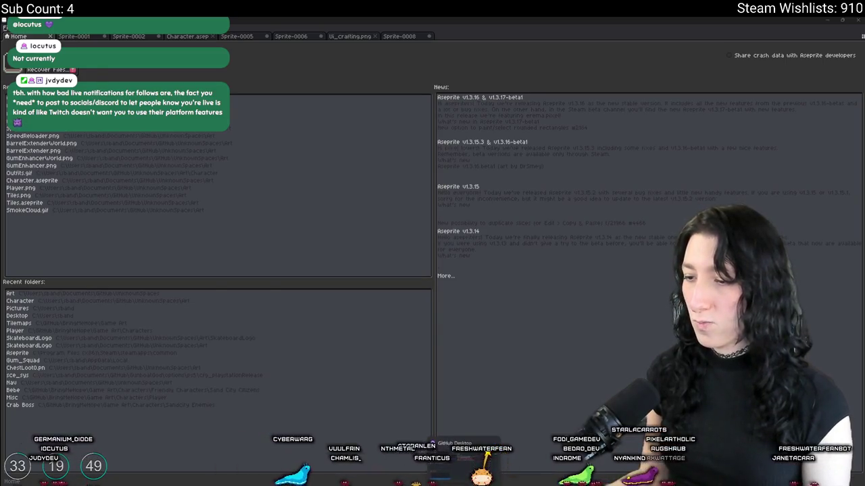
pyautogui.click(466, 478)
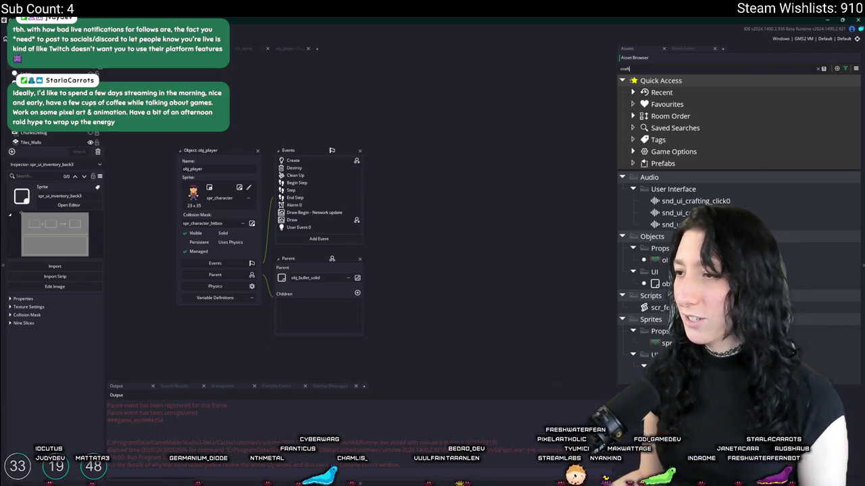
# - Open spr_crafting_table in GameMaker, copy its image, and start a new Aseprite sprite
pyautogui.click(633, 354)
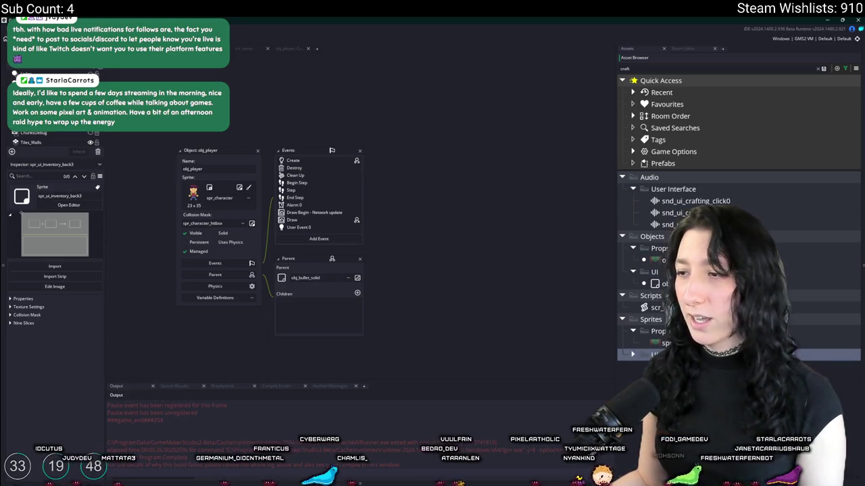
pyautogui.doubleClick(655, 343)
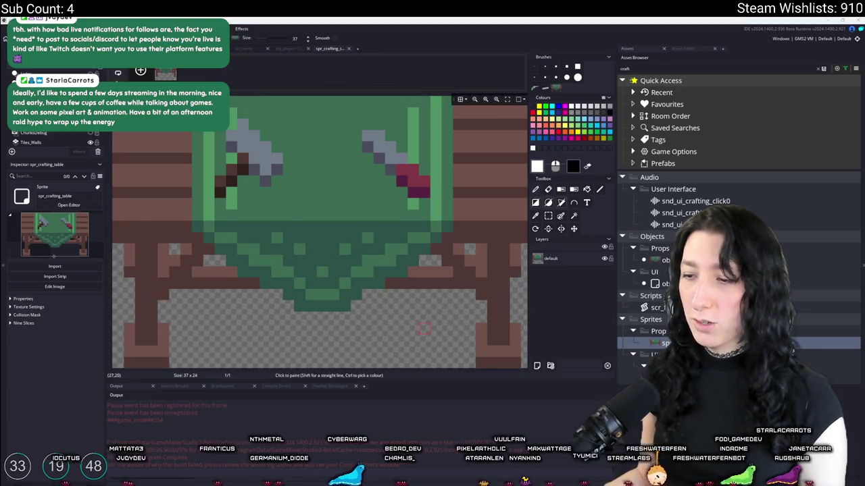
pyautogui.hotkey('alt', 'Tab')
pyautogui.hotkey('ctrl', 'n')
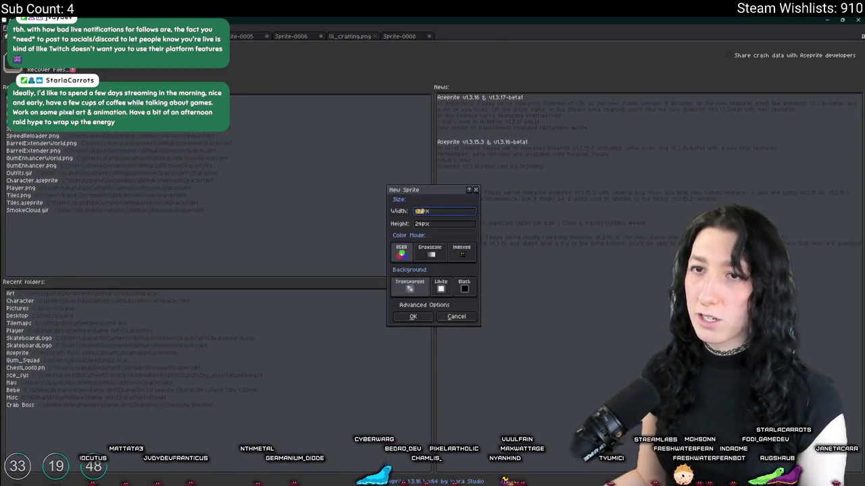
# - Create the 37×24 sprite, paste the crafting table artwork into it, and zoom in
pyautogui.click(413, 316)
pyautogui.hotkey('ctrl', 'v')
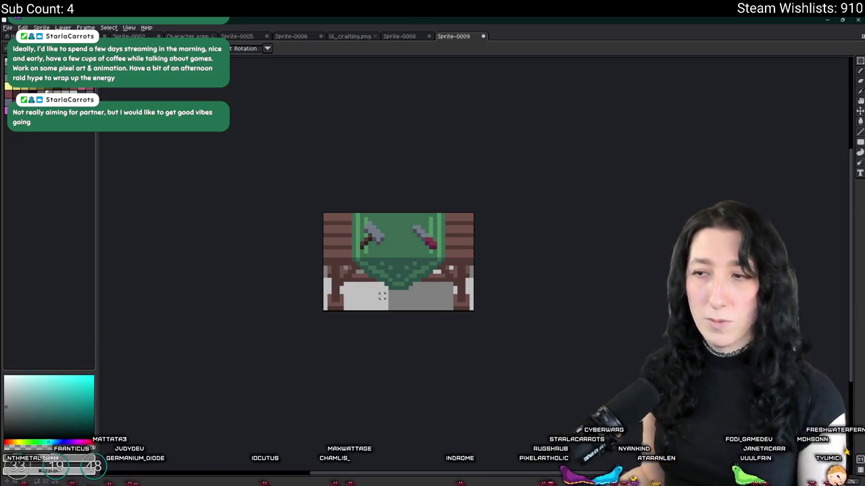
pyautogui.scroll(1, 356, 261)
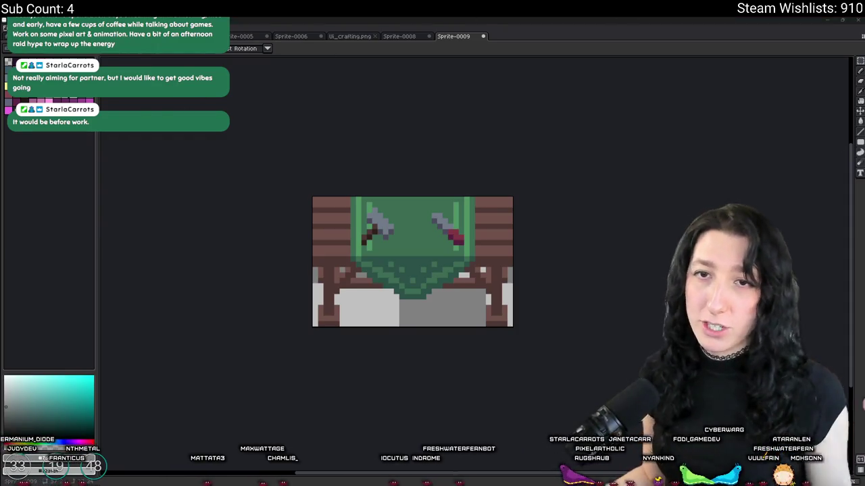
pyautogui.scroll(1, 300, 286)
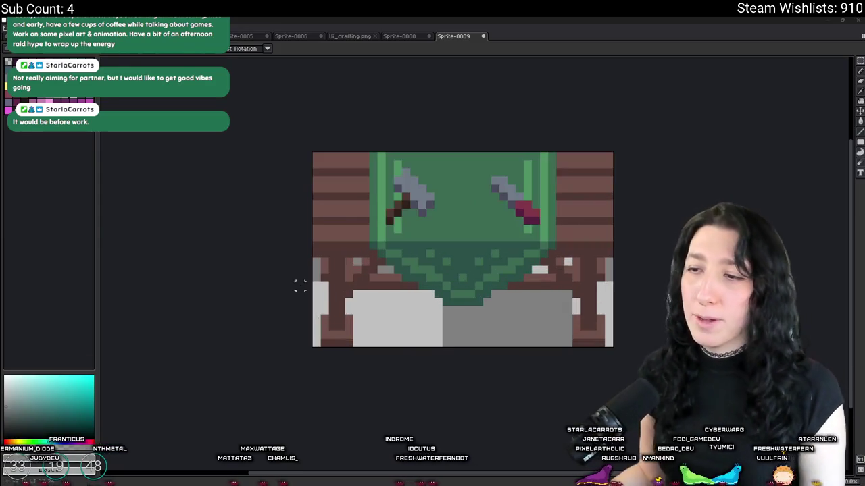
# - Try recolouring the workbench's brown wood to tan, then undo it
pyautogui.press('Tab')
pyautogui.moveTo(300, 287)
pyautogui.mouseDown()
pyautogui.moveTo(260, 286)
pyautogui.moveTo(239, 275)
pyautogui.mouseUp()
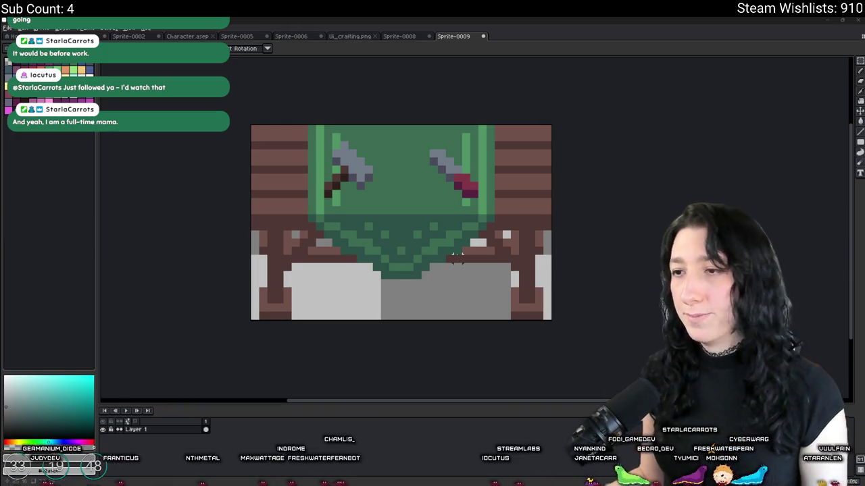
pyautogui.moveTo(466, 215); pyautogui.dragTo(468, 206)
pyautogui.moveTo(339, 166); pyautogui.dragTo(273, 186)
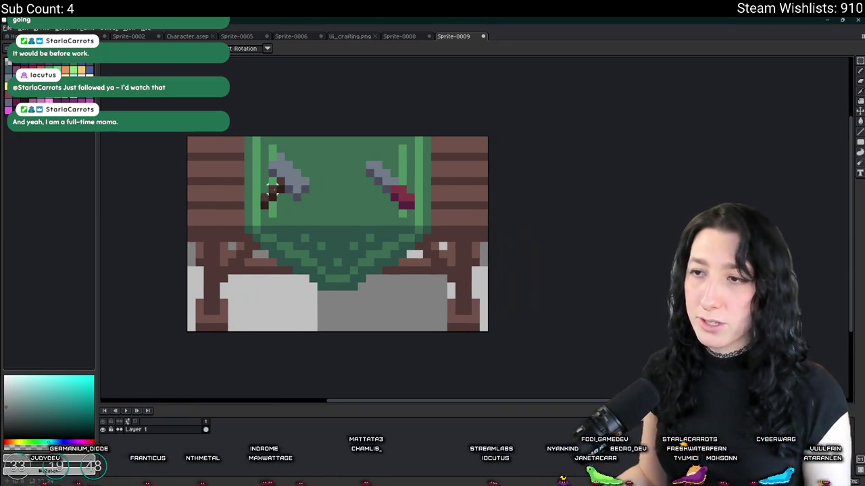
pyautogui.scroll(2, 208, 251)
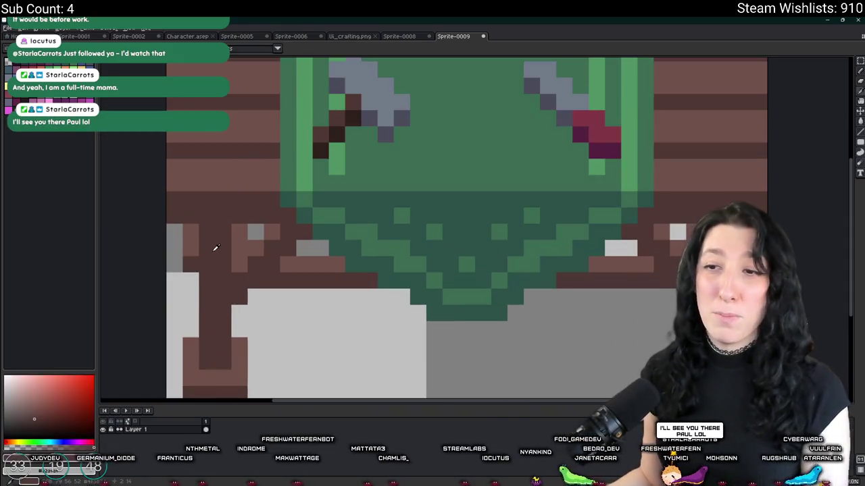
pyautogui.hotkey('shift', 'r')
pyautogui.press('Return')
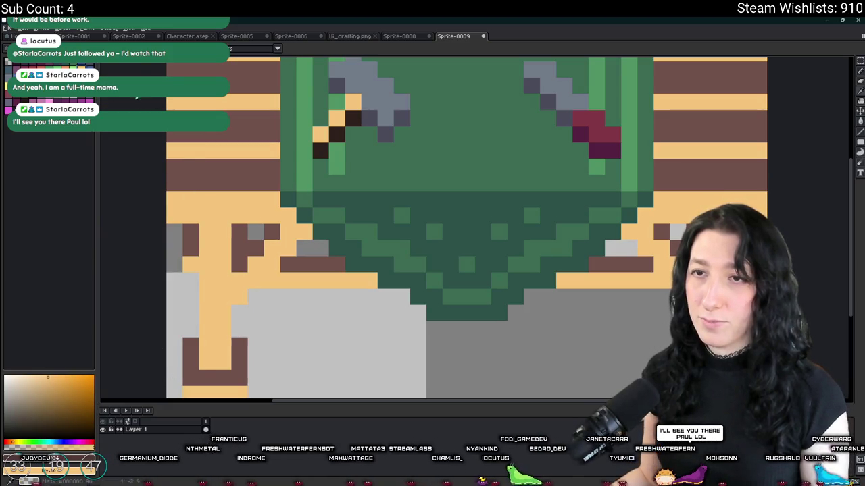
pyautogui.hotkey('ctrl', 'z')
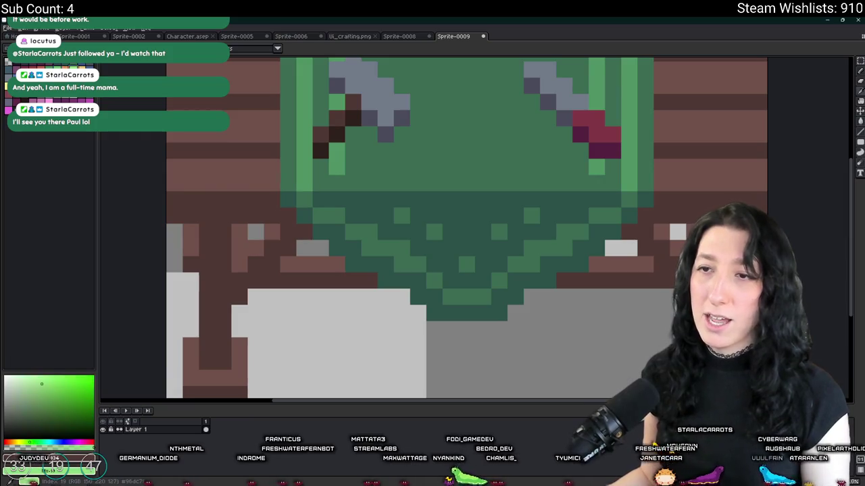
# - Recolour the brown wood pixels to orange and keep the change
pyautogui.hotkey('shift', 'r')
pyautogui.press('Return')
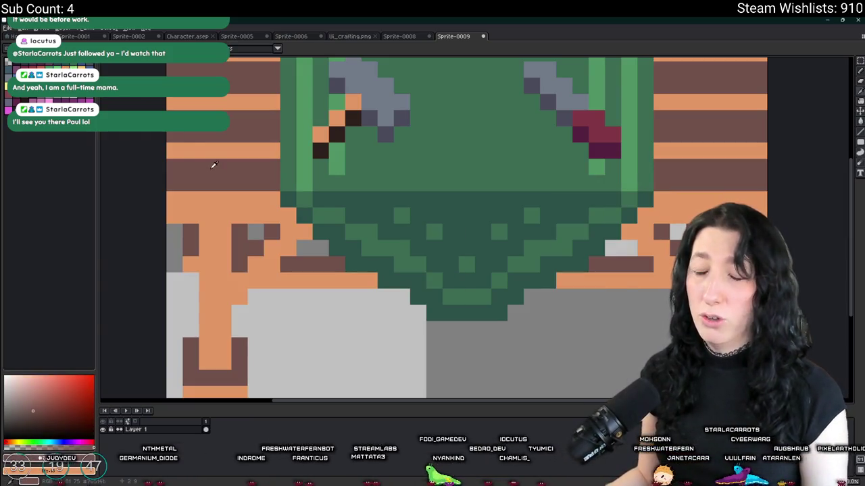
pyautogui.scroll(-4, 645, 257)
pyautogui.scroll(-3, 645, 257)
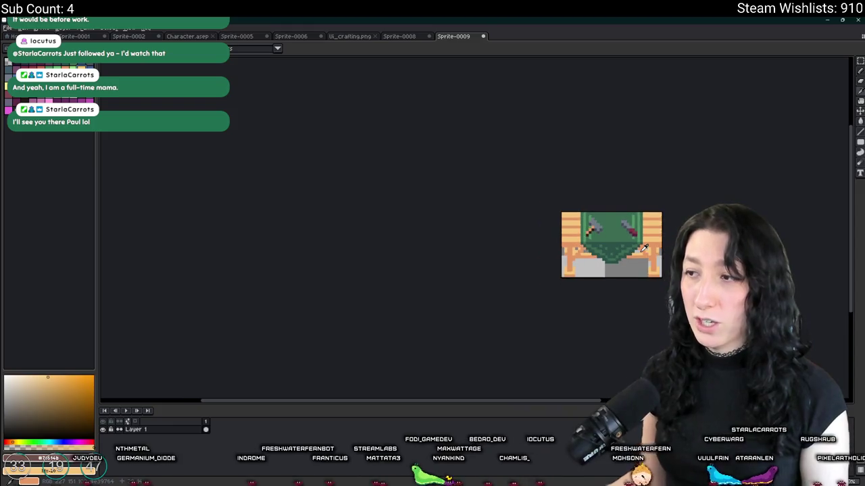
pyautogui.scroll(2, 646, 257)
pyautogui.hotkey('ctrl', 'z')
pyautogui.scroll(3, 506, 236)
pyautogui.scroll(2, 290, 222)
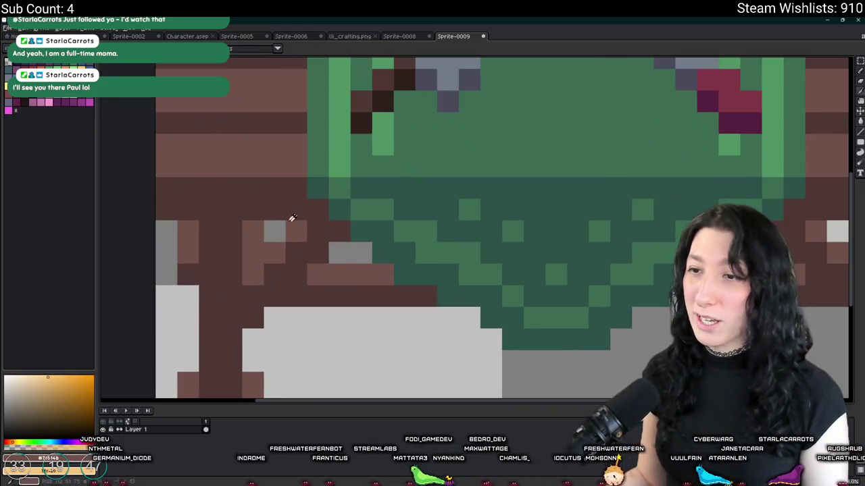
pyautogui.hotkey('shift', 'r')
pyautogui.press('Return')
# - Dismiss replacing the green with orange and zoom out to the whole sprite
pyautogui.hotkey('shift', 'r')
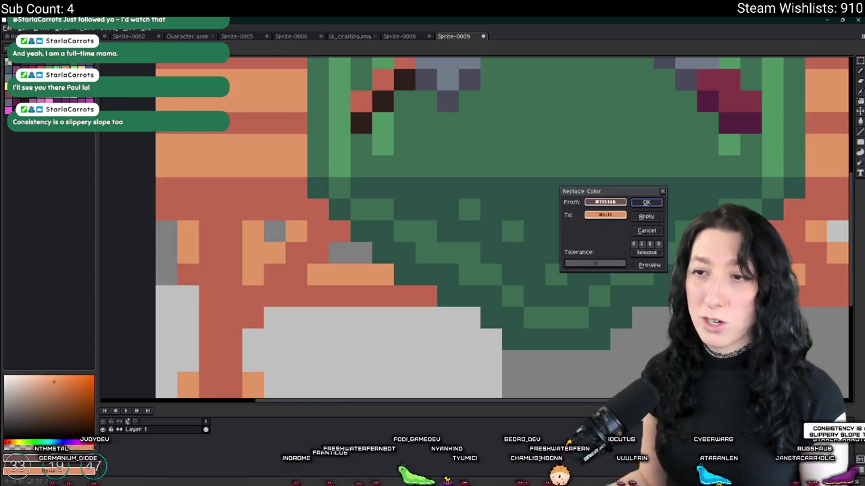
pyautogui.press('Return')
pyautogui.scroll(-4, 376, 223)
pyautogui.scroll(-1, 377, 223)
pyautogui.scroll(1, 376, 223)
pyautogui.scroll(1, 386, 217)
pyautogui.scroll(1, 400, 211)
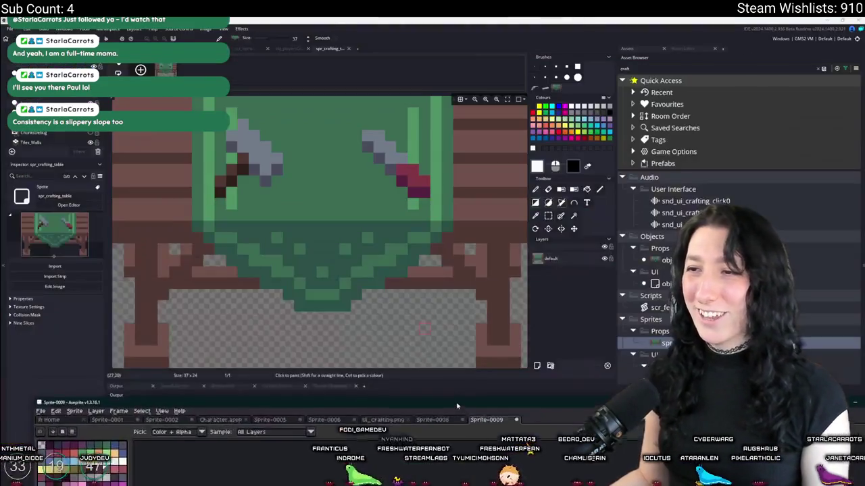
pyautogui.scroll(-1, 400, 211)
pyautogui.scroll(1, 401, 168)
pyautogui.scroll(1, 403, 195)
pyautogui.scroll(1, 388, 256)
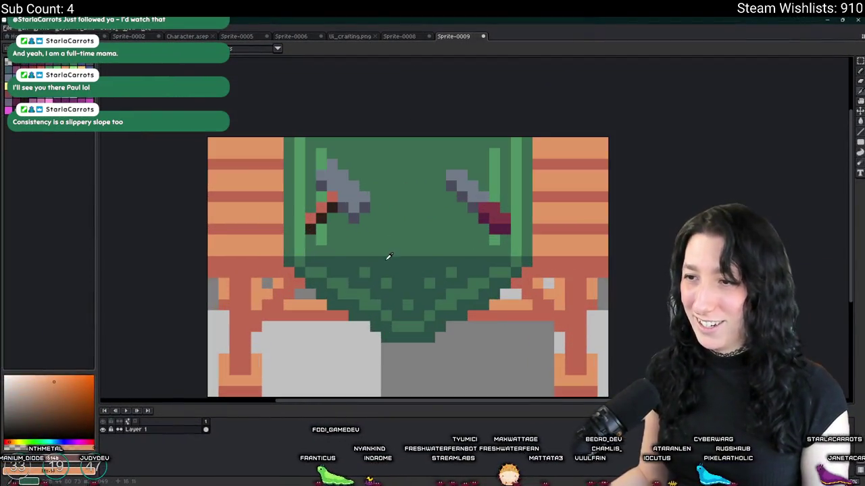
# - Paint over the green drape on the tabletop with the sprite's darker red
pyautogui.keyDown('alt'); pyautogui.click(299, 286); pyautogui.keyUp('alt')
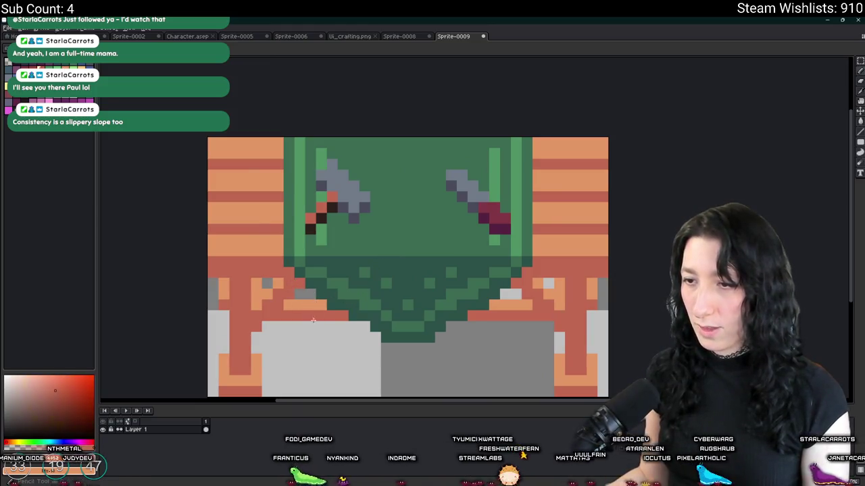
pyautogui.keyDown('alt'); pyautogui.click(317, 304); pyautogui.keyUp('alt')
pyautogui.moveTo(351, 315); pyautogui.dragTo(504, 316)
pyautogui.hotkey('ctrl', 'z')
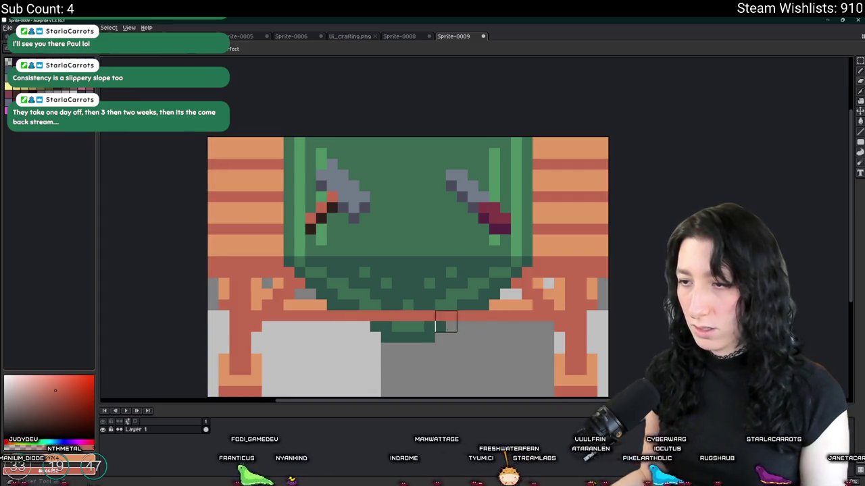
pyautogui.hotkey('ctrl', 'z')
pyautogui.moveTo(328, 305)
pyautogui.mouseDown()
pyautogui.moveTo(473, 305)
pyautogui.moveTo(322, 295)
pyautogui.moveTo(516, 284)
pyautogui.moveTo(300, 273)
pyautogui.moveTo(510, 281)
pyautogui.mouseUp()
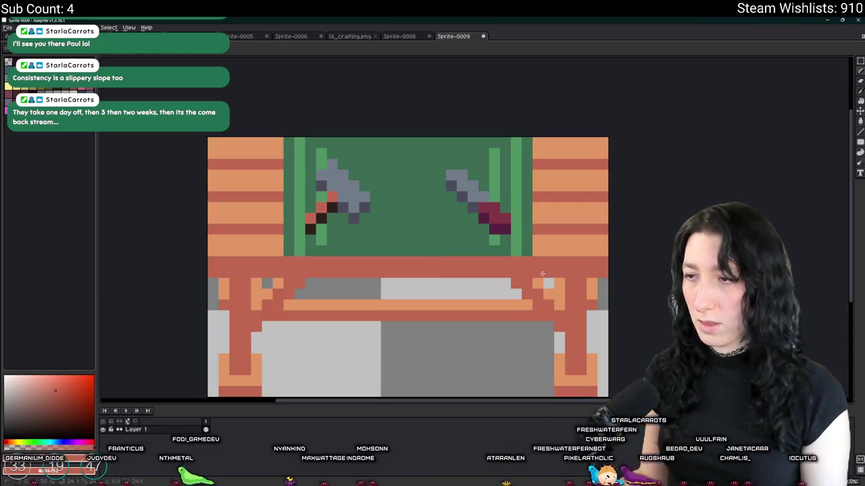
pyautogui.scroll(-4, 510, 281)
pyautogui.scroll(1, 400, 252)
# - Stretch a full-height column of wood planks across the green panel
pyautogui.press('m')
pyautogui.moveTo(391, 195); pyautogui.dragTo(395, 267)
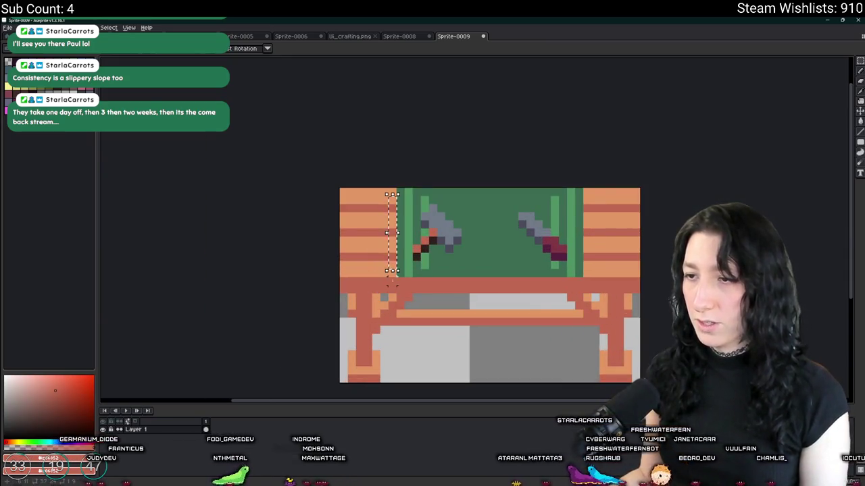
pyautogui.moveTo(389, 187); pyautogui.dragTo(396, 277)
pyautogui.moveTo(400, 232); pyautogui.dragTo(588, 227)
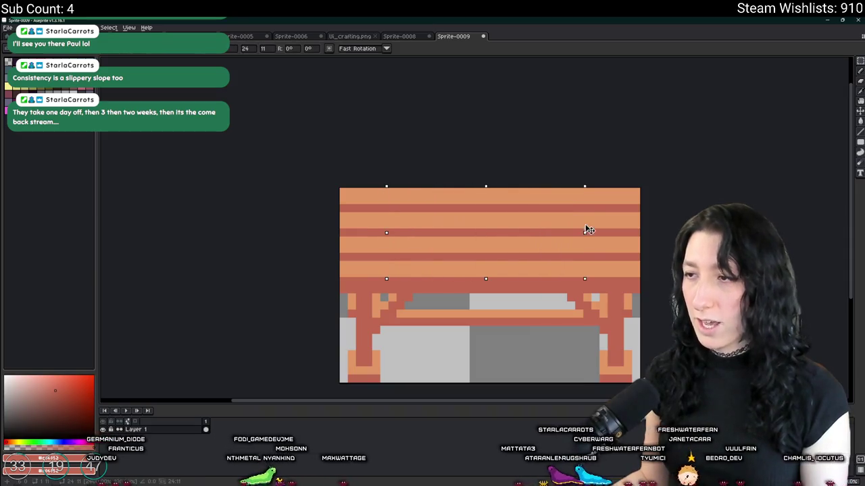
pyautogui.scroll(-1, 650, 228)
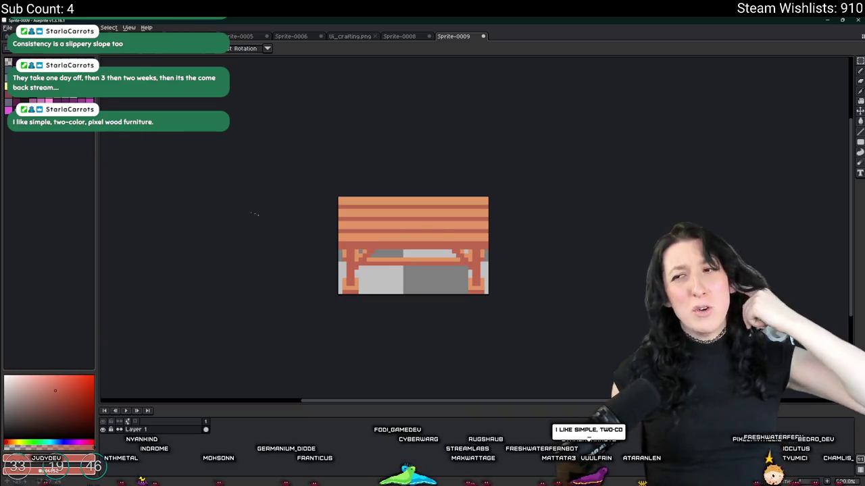
pyautogui.scroll(1, 440, 225)
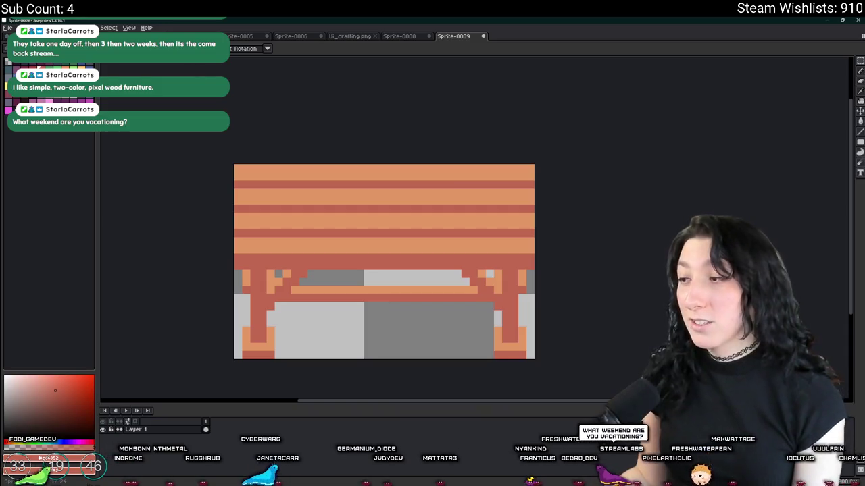
pyautogui.press('super+n')
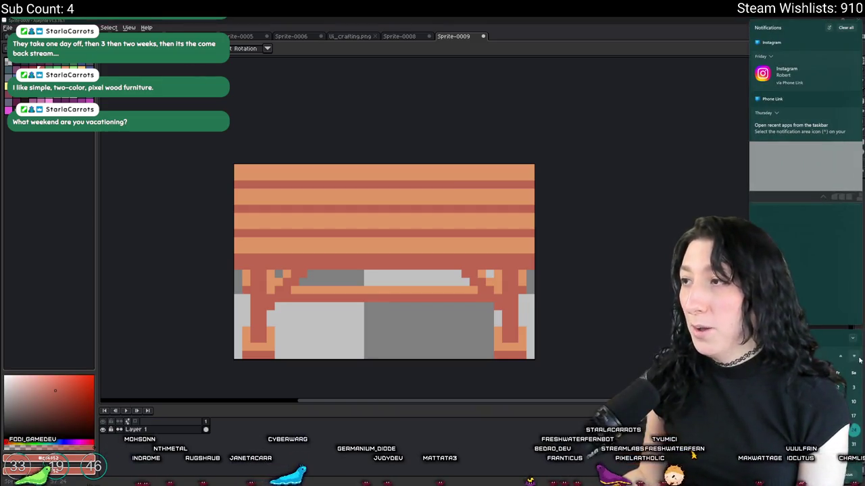
# - Clear all Windows notifications and choose a muted dark magenta as the drawing colour
pyautogui.click(846, 27)
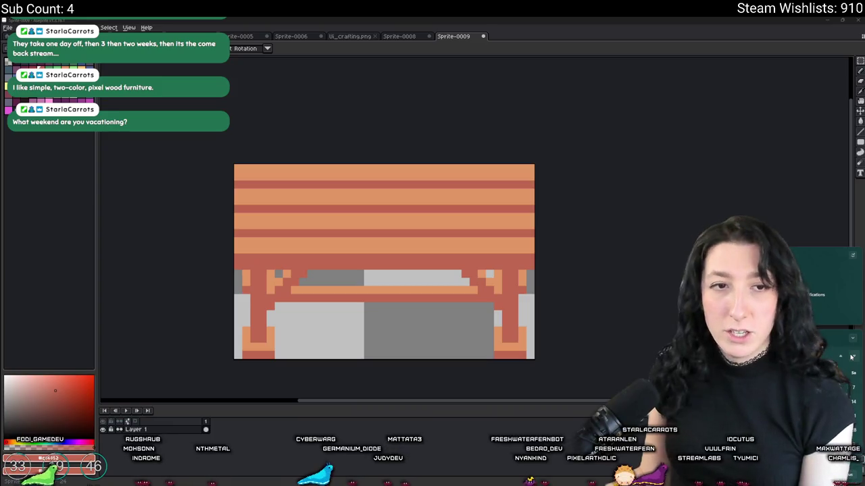
pyautogui.click(609, 19)
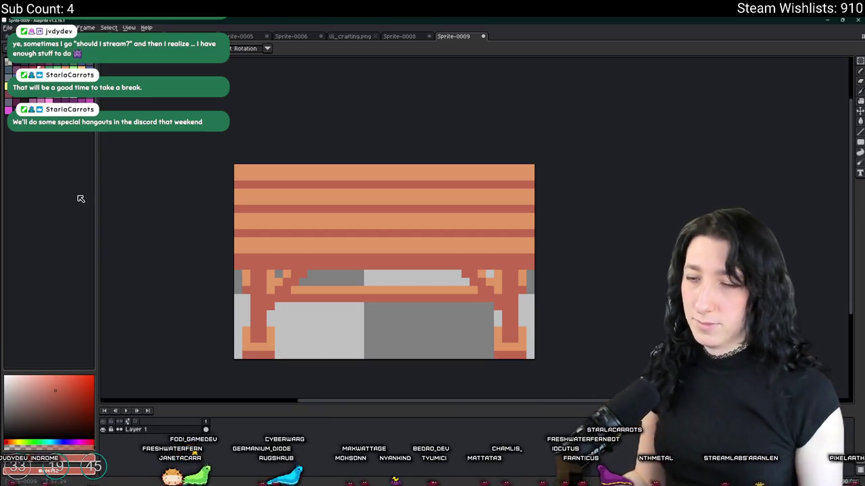
pyautogui.scroll(-1, 324, 228)
pyautogui.scroll(1, 324, 227)
pyautogui.hotkey('alt', 'Tab')
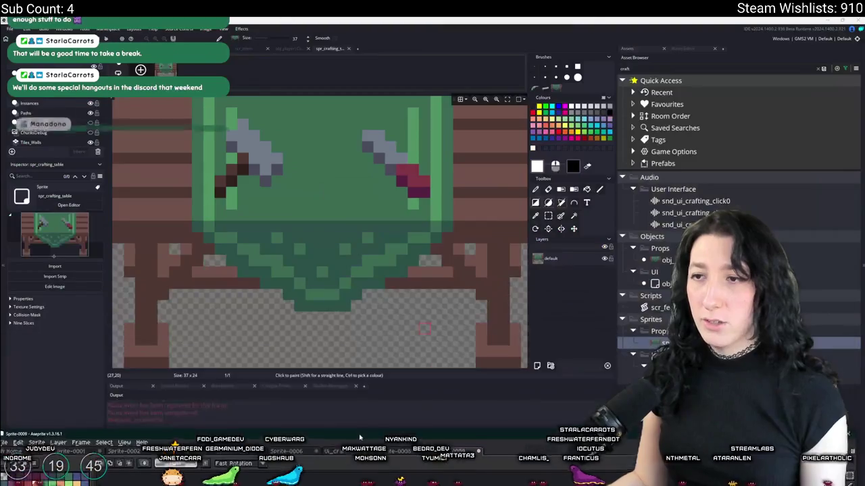
pyautogui.hotkey('alt', 'Tab')
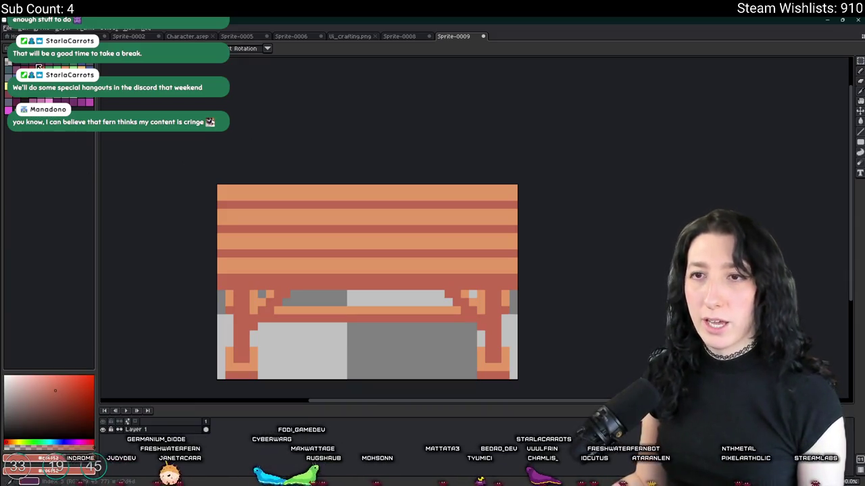
pyautogui.click(51, 101)
pyautogui.scroll(3, 305, 193)
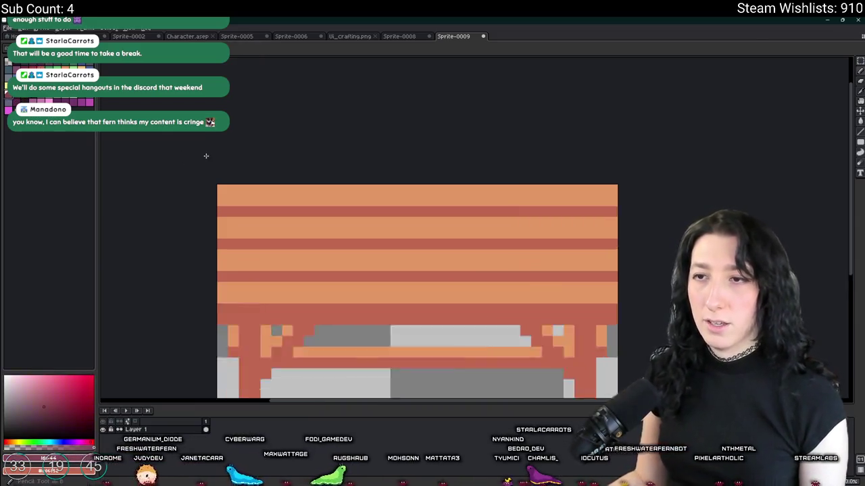
pyautogui.scroll(-2, 306, 193)
pyautogui.moveTo(208, 177)
pyautogui.mouseDown()
pyautogui.moveTo(510, 183)
pyautogui.moveTo(498, 182)
pyautogui.mouseUp()
pyautogui.moveTo(506, 276); pyautogui.dragTo(207, 259)
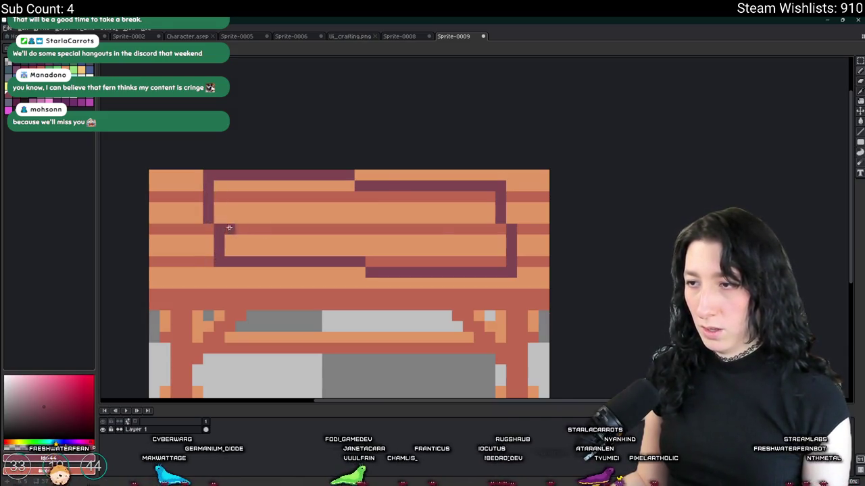
pyautogui.scroll(-2, 219, 226)
pyautogui.scroll(1, 220, 226)
pyautogui.click(334, 235)
pyautogui.click(334, 216)
pyautogui.click(334, 205)
pyautogui.click(271, 201)
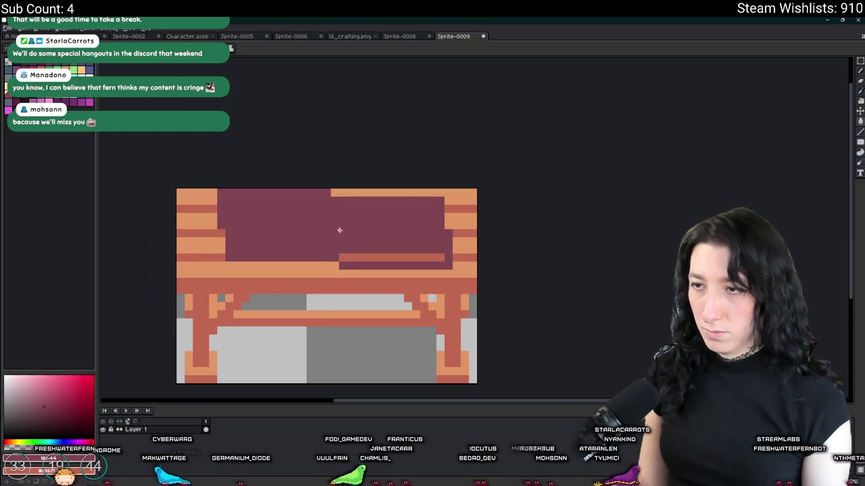
pyautogui.click(366, 257)
pyautogui.scroll(-1, 370, 258)
pyautogui.scroll(-1, 371, 258)
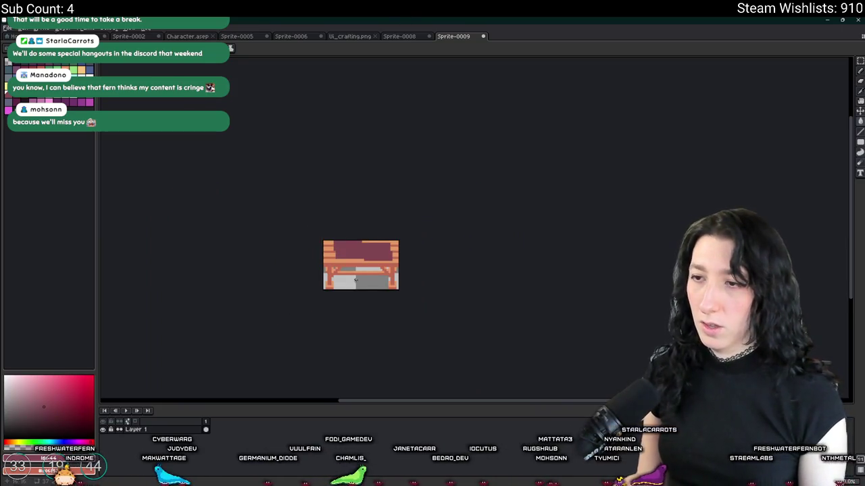
pyautogui.scroll(1, 361, 260)
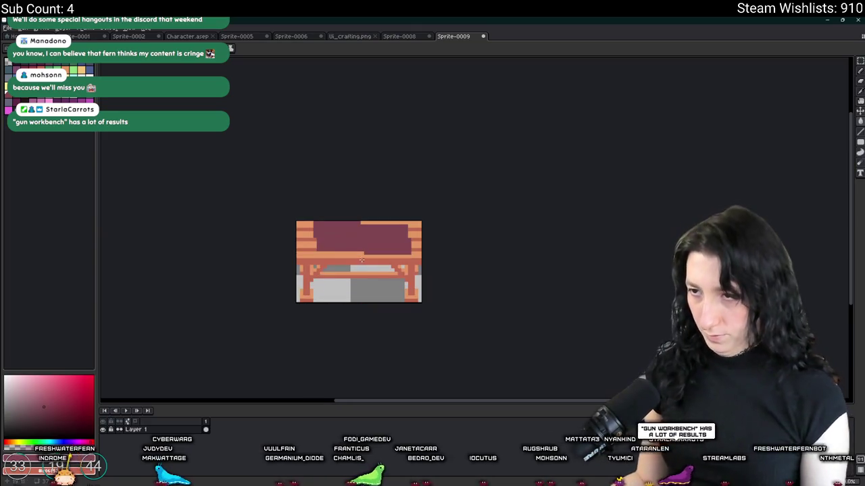
pyautogui.scroll(2, 361, 261)
pyautogui.hotkey('ctrl', 'z')
pyautogui.hotkey('ctrl', 'z')
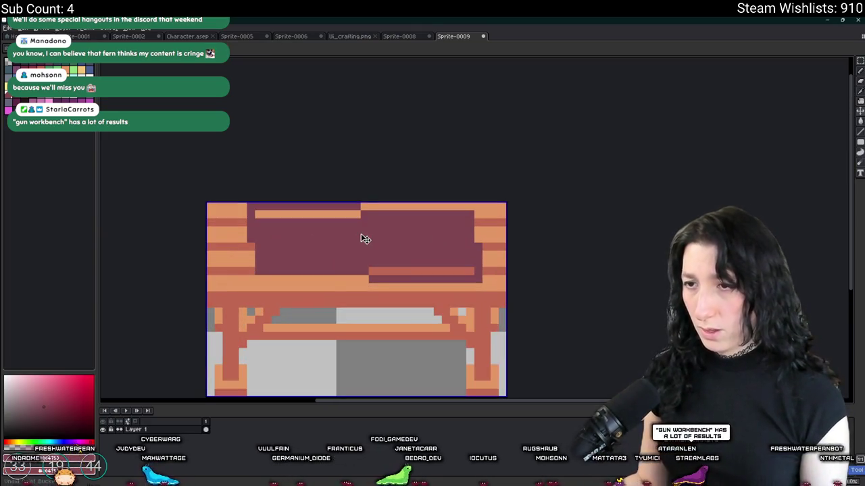
pyautogui.hotkey('ctrl', 'z')
pyautogui.hotkey('ctrl', 'z')
pyautogui.hotkey('ctrl', 'z')
pyautogui.hotkey('ctrl', 'z')
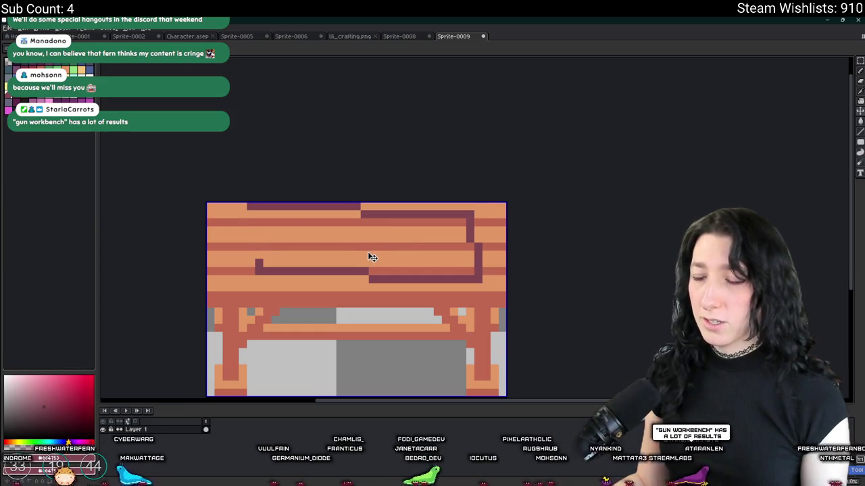
pyautogui.hotkey('ctrl', 'z')
pyautogui.hotkey('ctrl', 'z')
pyautogui.hotkey('ctrl', 'z')
pyautogui.hotkey('ctrl', 'z')
pyautogui.hotkey('ctrl', 'z')
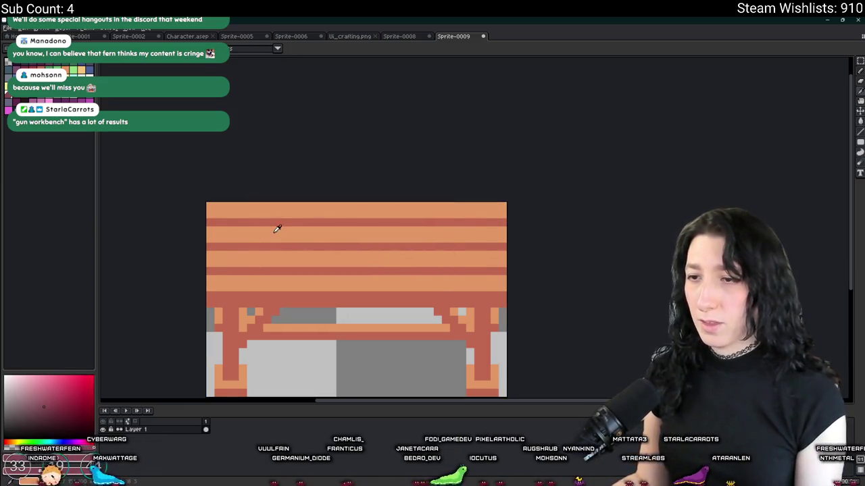
# - Fill a rectangle over the middle top planks with dark magenta, then deselect
pyautogui.moveTo(254, 211); pyautogui.dragTo(450, 284)
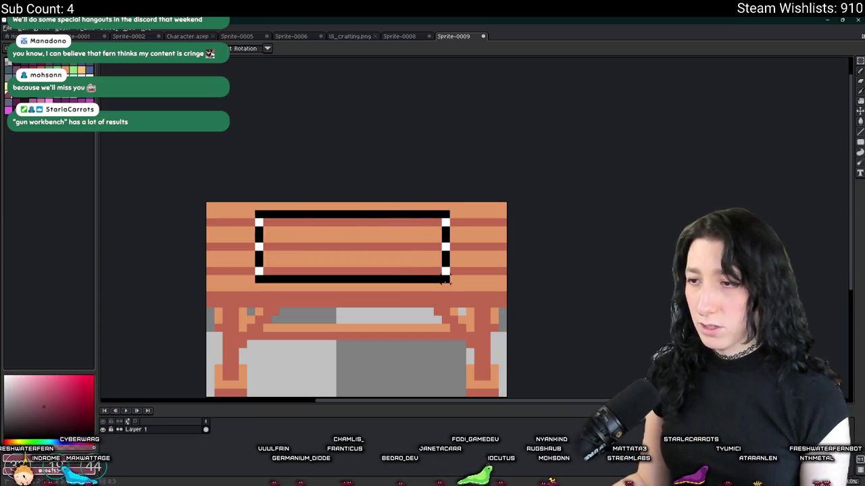
pyautogui.moveTo(377, 276); pyautogui.dragTo(402, 212)
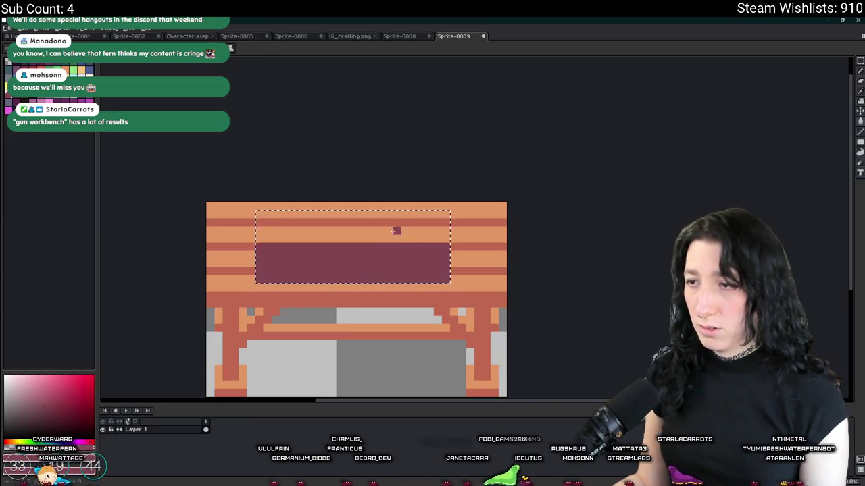
pyautogui.scroll(-1, 403, 212)
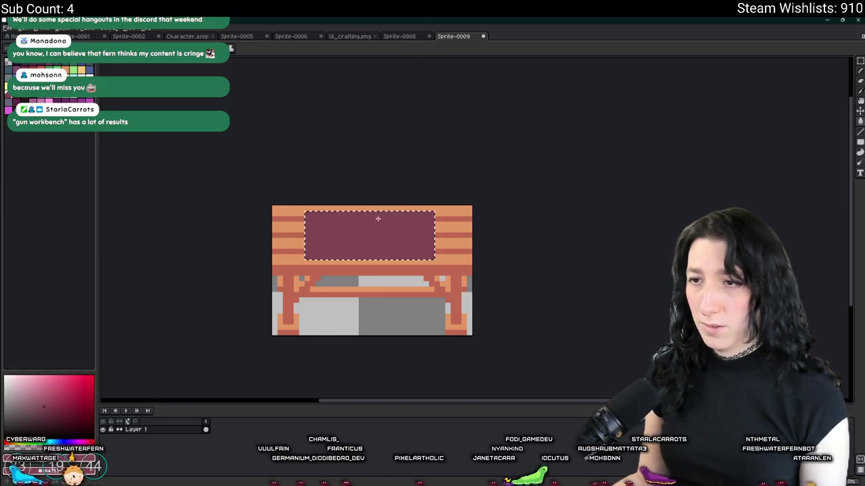
pyautogui.scroll(2, 435, 233)
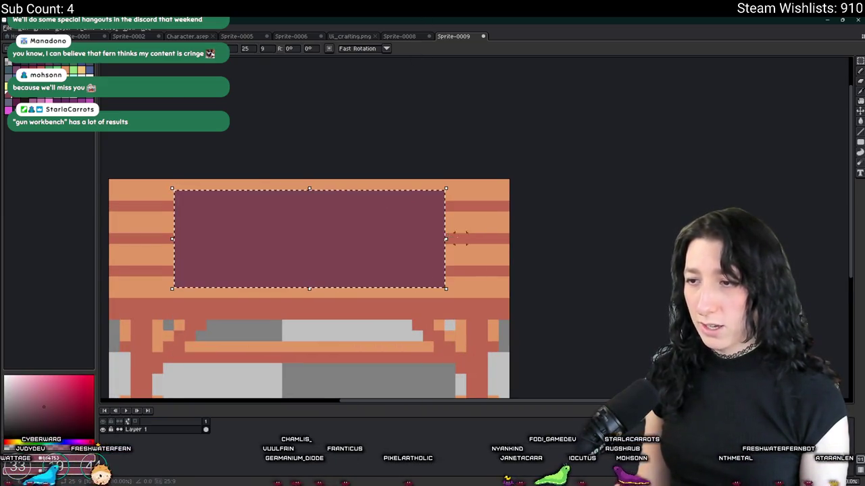
pyautogui.hotkey('ctrl', 'd')
pyautogui.scroll(-3, 500, 231)
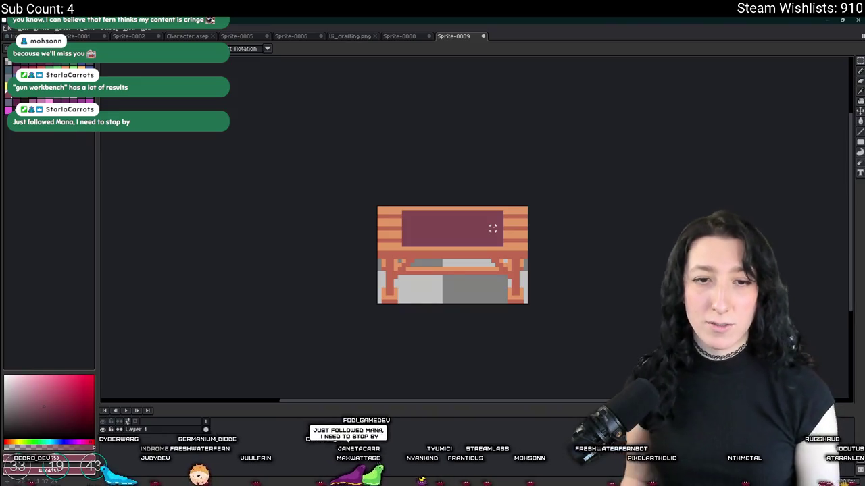
# - Select the magenta panel area and add a new layer above the sprite
pyautogui.scroll(1, 492, 229)
pyautogui.moveTo(492, 229); pyautogui.dragTo(432, 219)
pyautogui.scroll(3, 324, 203)
pyautogui.scroll(-4, 311, 201)
pyautogui.scroll(2, 307, 200)
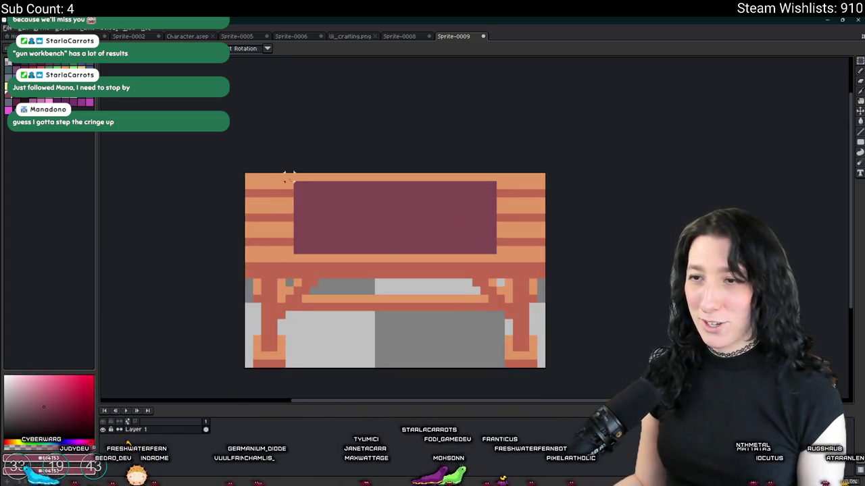
pyautogui.moveTo(289, 184); pyautogui.dragTo(505, 254)
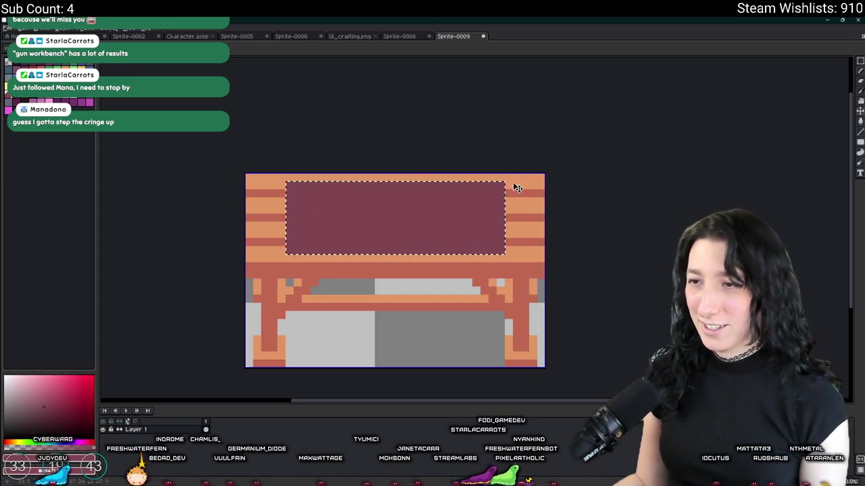
pyautogui.scroll(-3, 500, 196)
pyautogui.hotkey('shift', 'n')
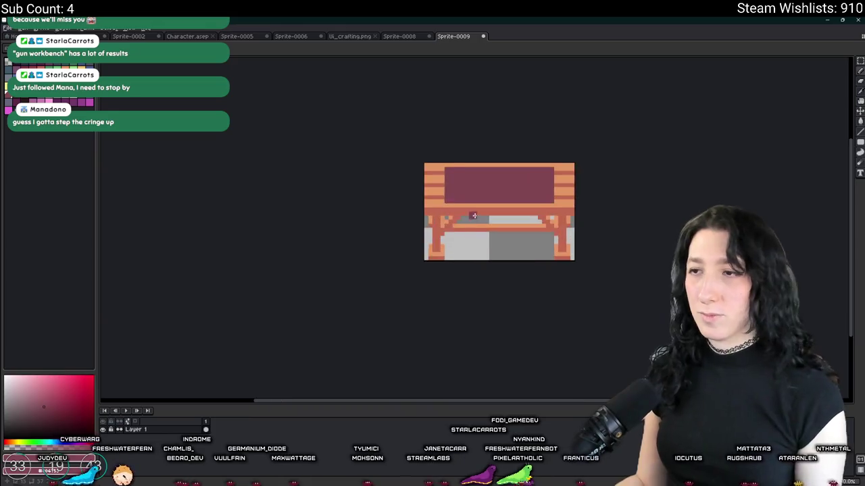
# - Pick a dark grey-blue and reduce a drawn bar back to one small square
pyautogui.scroll(5, 421, 236)
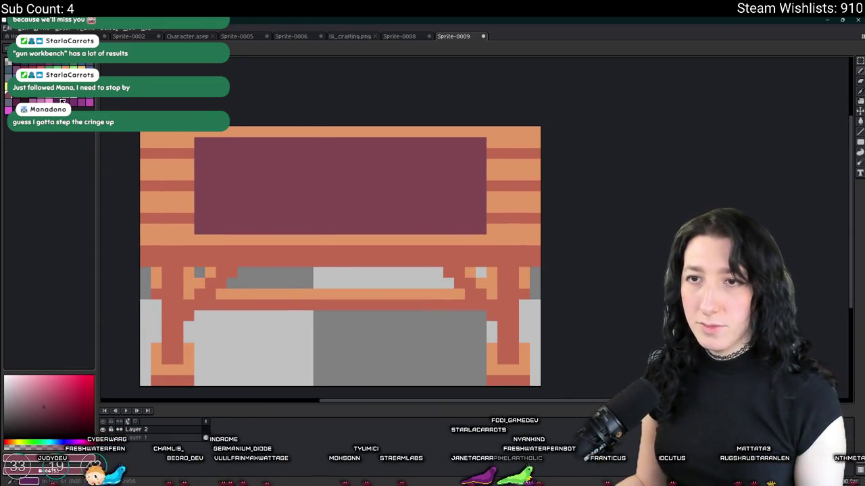
pyautogui.scroll(1, 237, 183)
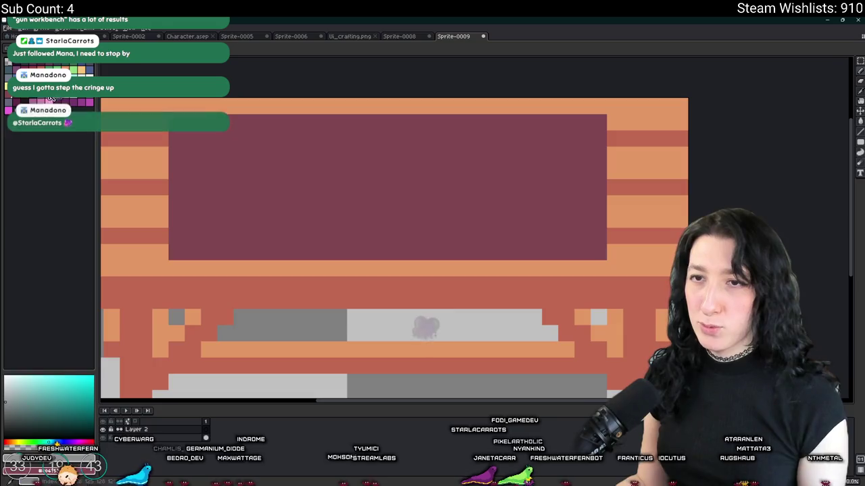
pyautogui.click(91, 106)
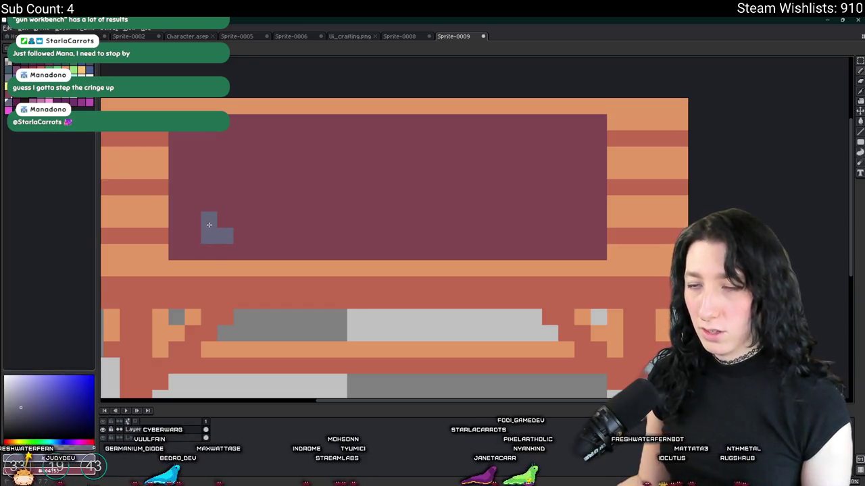
pyautogui.moveTo(216, 169)
pyautogui.mouseDown()
pyautogui.moveTo(294, 176)
pyautogui.moveTo(226, 230)
pyautogui.mouseUp()
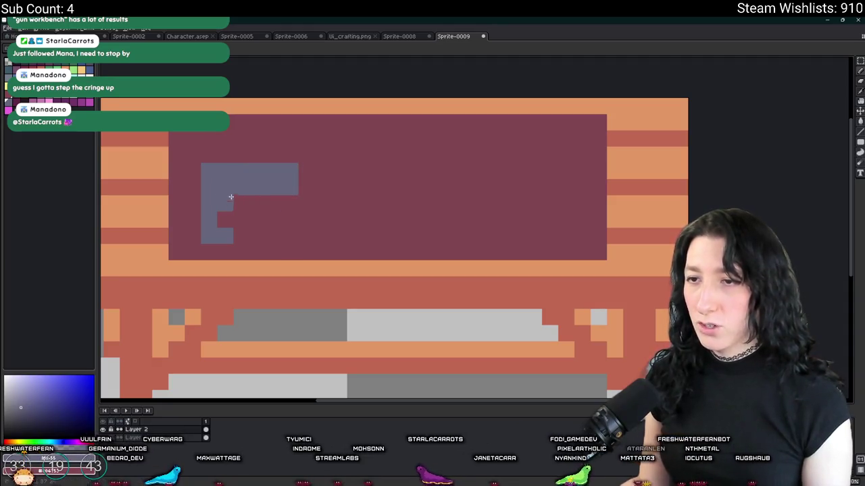
pyautogui.scroll(-3, 230, 228)
pyautogui.scroll(1, 235, 228)
pyautogui.press('ctrl')
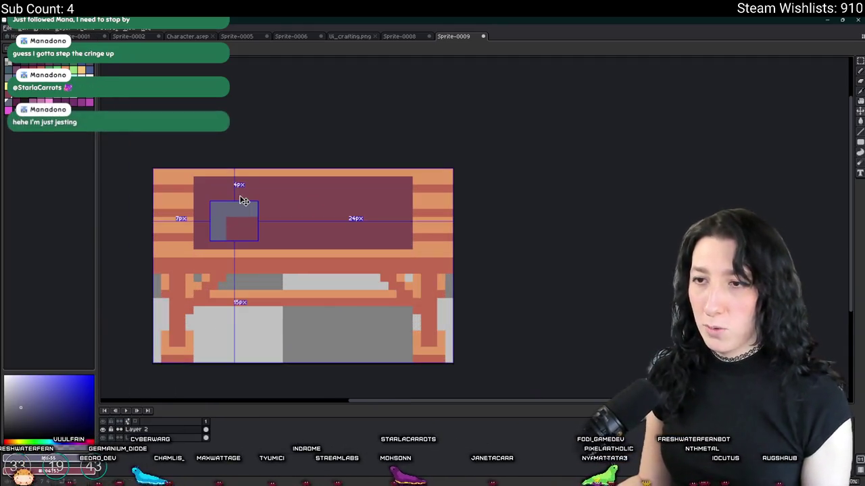
pyautogui.hotkey('ctrl', 'z')
pyautogui.hotkey('ctrl', 'z')
pyautogui.hotkey('ctrl', 'd')
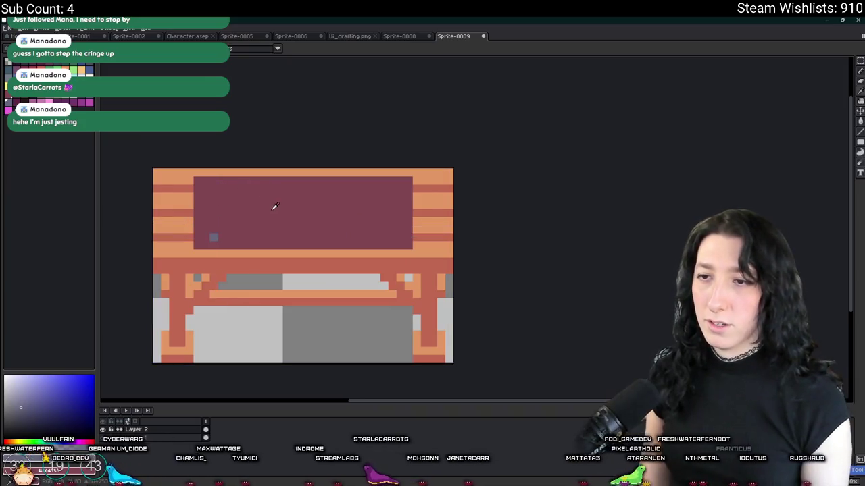
# - Place grey-blue squares at the magenta panel's corners
pyautogui.scroll(1, 220, 214)
pyautogui.moveTo(215, 234); pyautogui.dragTo(194, 153)
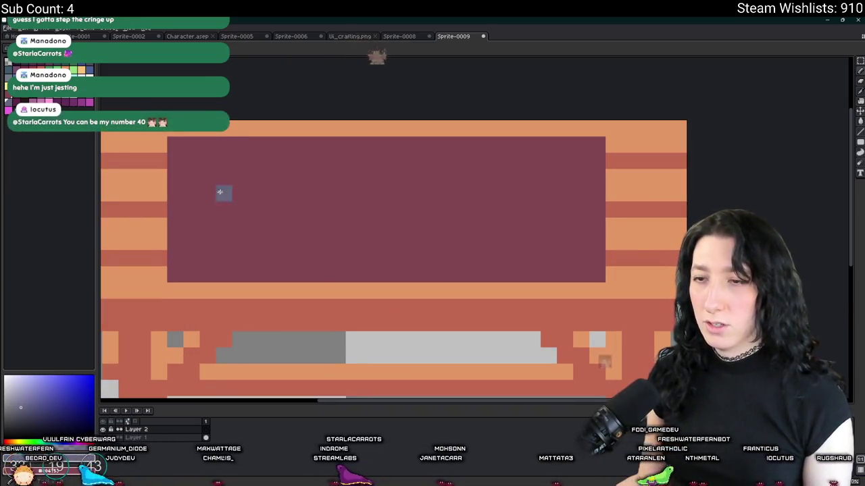
pyautogui.click(193, 154)
pyautogui.click(195, 252)
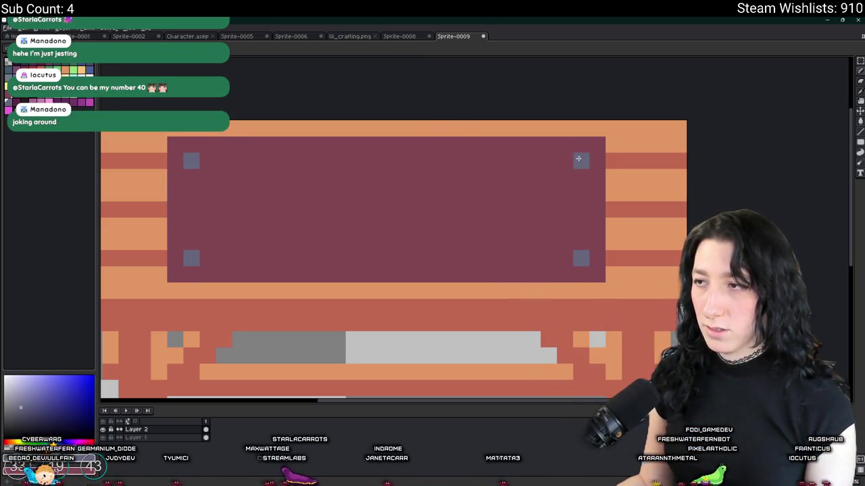
pyautogui.scroll(-4, 578, 158)
pyautogui.scroll(-2, 540, 169)
pyautogui.scroll(-1, 457, 207)
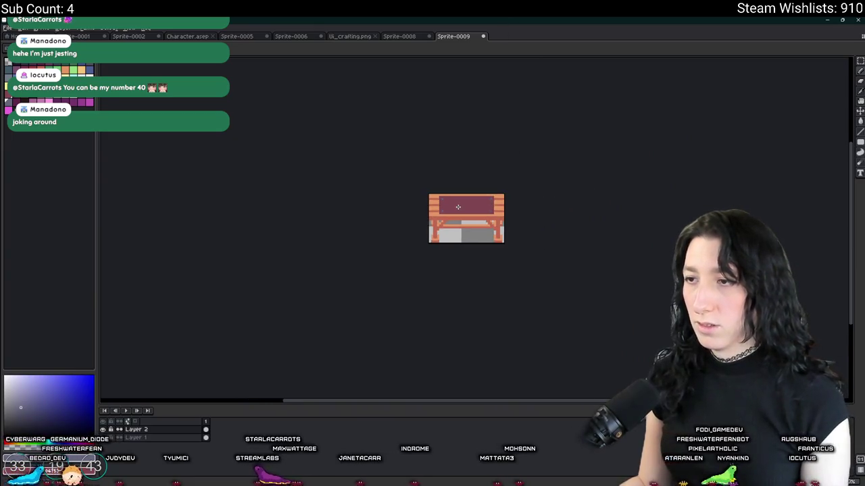
pyautogui.scroll(1, 457, 207)
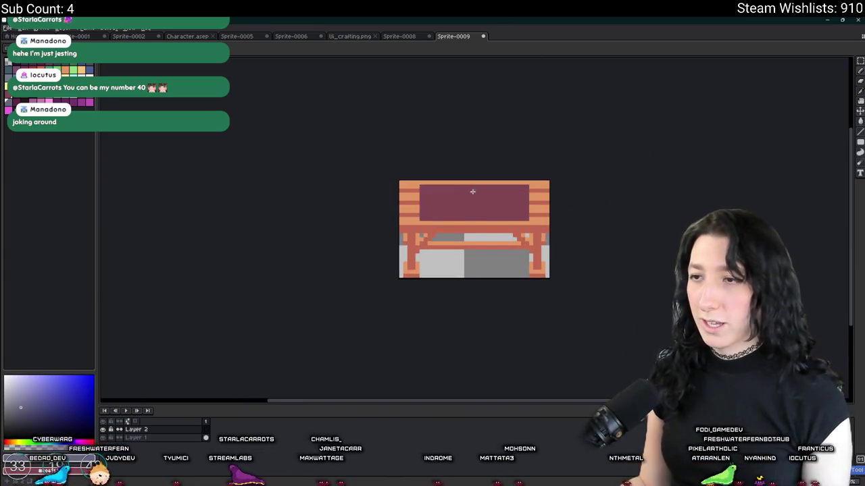
# - Refill the workbench panel with a lighter mauve
pyautogui.scroll(1, 425, 198)
pyautogui.moveTo(440, 200); pyautogui.dragTo(367, 173)
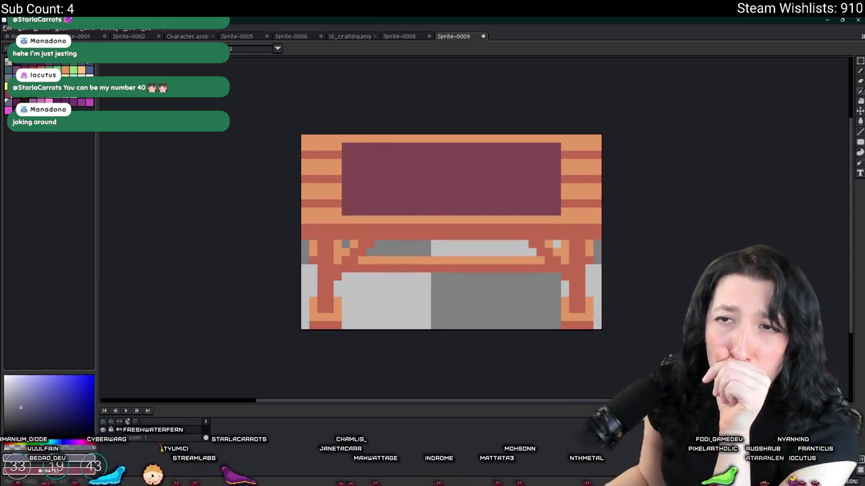
pyautogui.scroll(1, 367, 234)
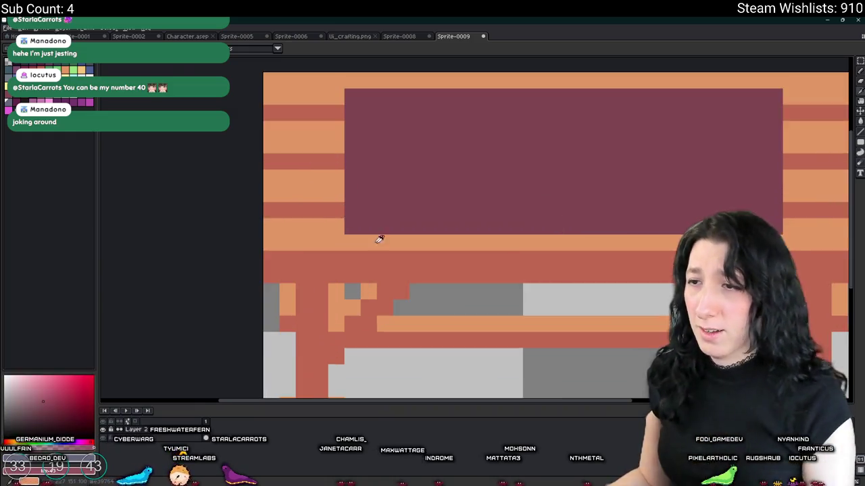
pyautogui.moveTo(367, 233); pyautogui.dragTo(284, 233)
pyautogui.scroll(-2, 268, 212)
pyautogui.scroll(2, 302, 208)
pyautogui.scroll(-1, 263, 187)
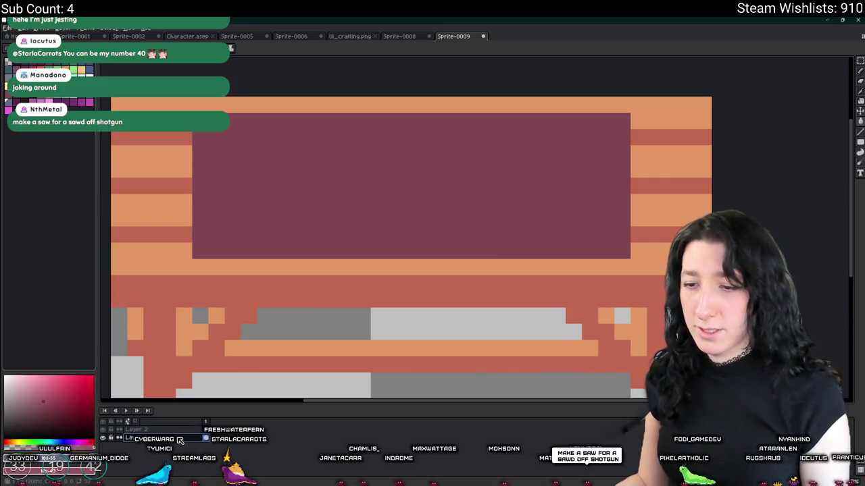
pyautogui.click(305, 164)
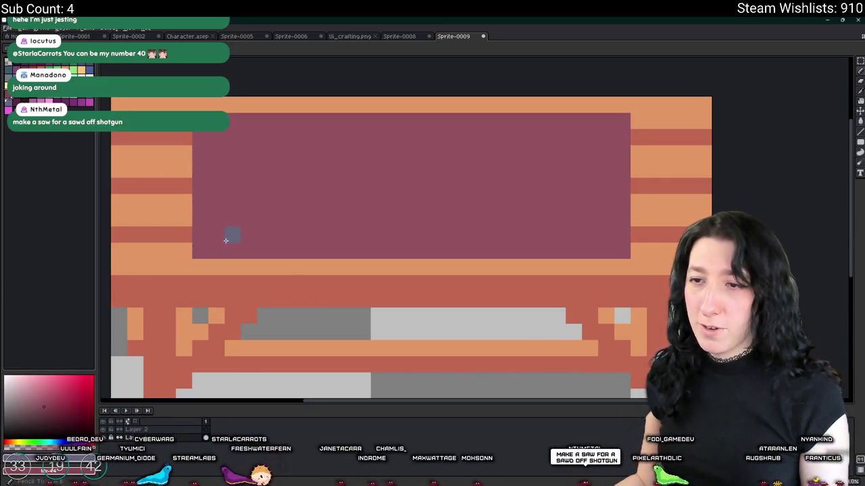
# - Shade the panel's bottom row darker, remove a stray dark bar, and open the Home page
pyautogui.keyDown('shift'); pyautogui.click(633, 253); pyautogui.keyUp('shift')
pyautogui.scroll(-5, 633, 253)
pyautogui.scroll(-1, 457, 291)
pyautogui.scroll(4, 457, 291)
pyautogui.scroll(1, 260, 220)
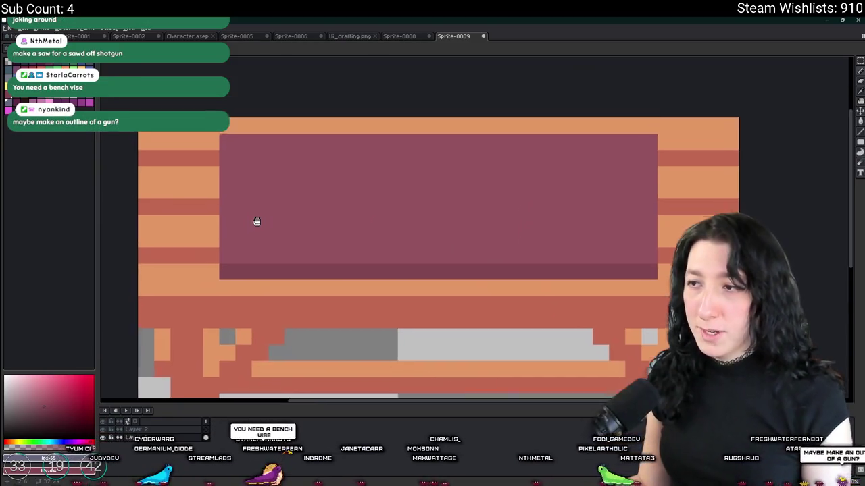
pyautogui.scroll(-3, 253, 220)
pyautogui.scroll(1, 270, 226)
pyautogui.scroll(1, 323, 258)
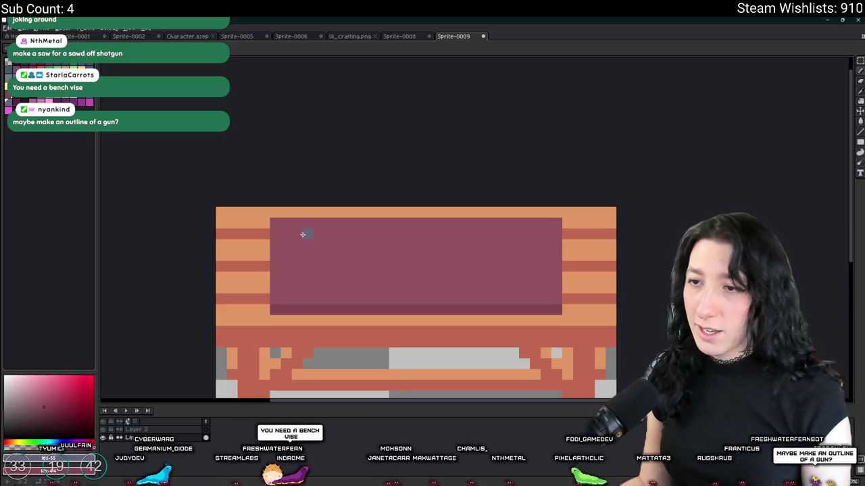
pyautogui.scroll(1, 293, 230)
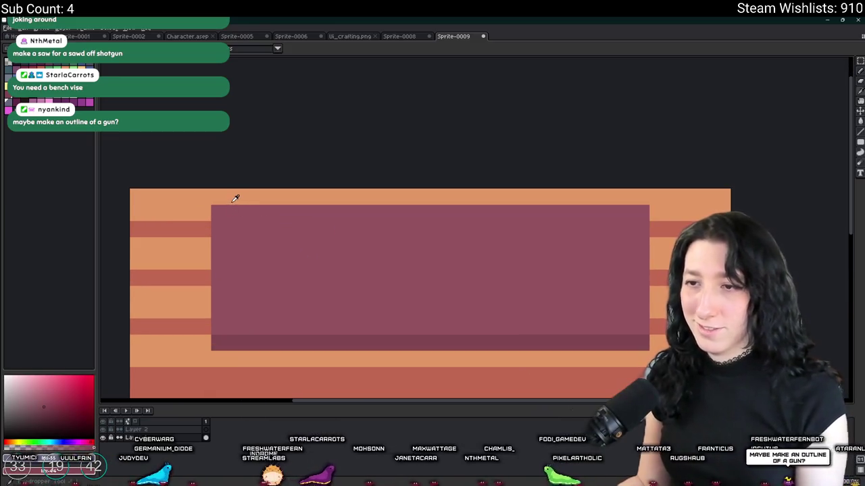
pyautogui.moveTo(290, 237); pyautogui.dragTo(260, 212)
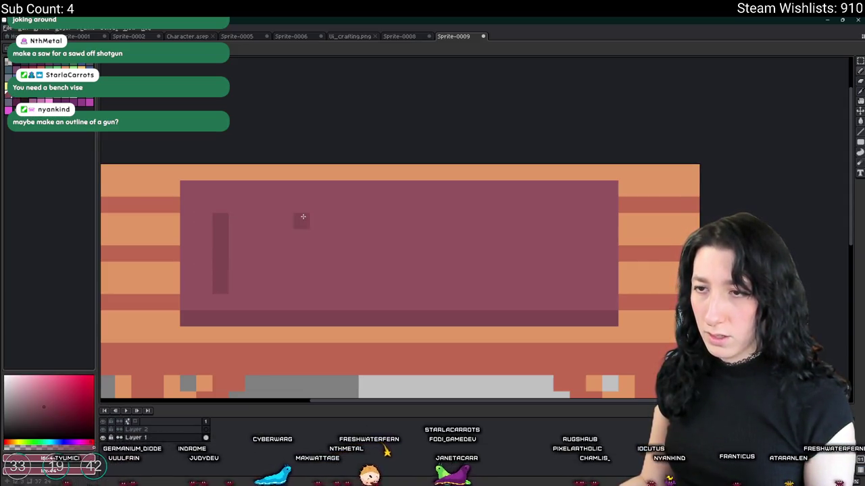
pyautogui.hotkey('ctrl', 'z')
pyautogui.hotkey('ctrl', 'z')
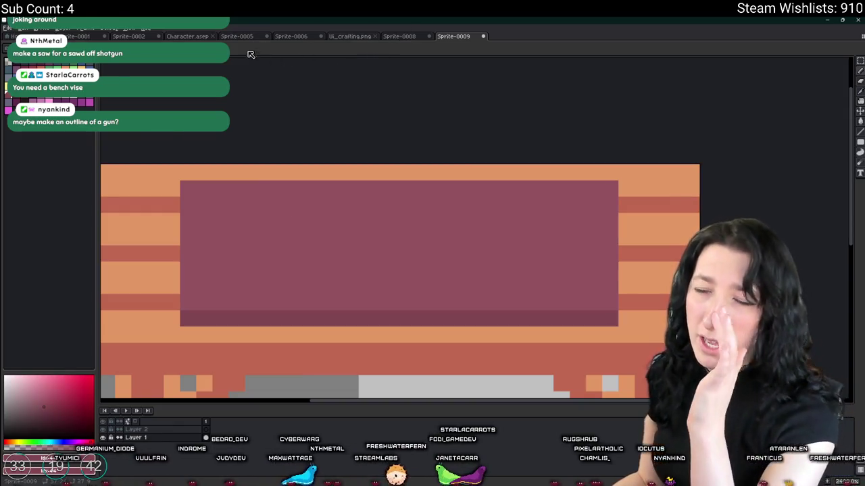
pyautogui.click(27, 36)
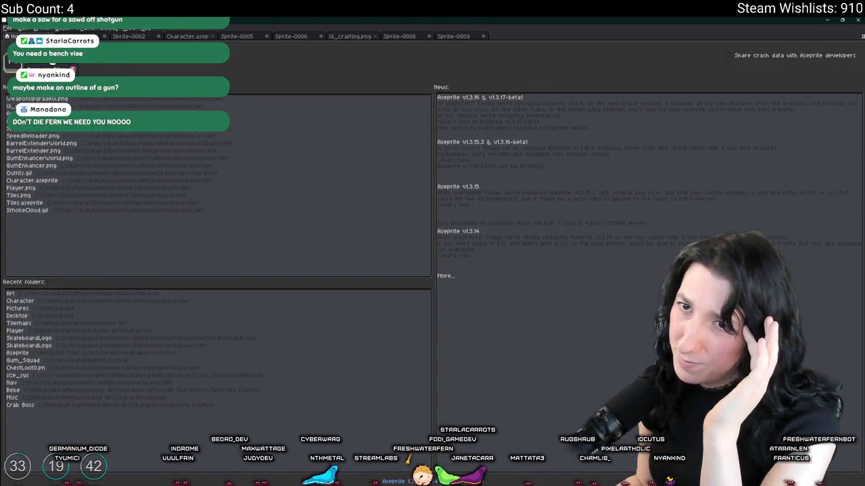
# - Open PeaShooter.png and PeaShooterWorld.png, look through the open sprites, and return to Sprite-0009
pyautogui.hotkey('ctrl', 'o')
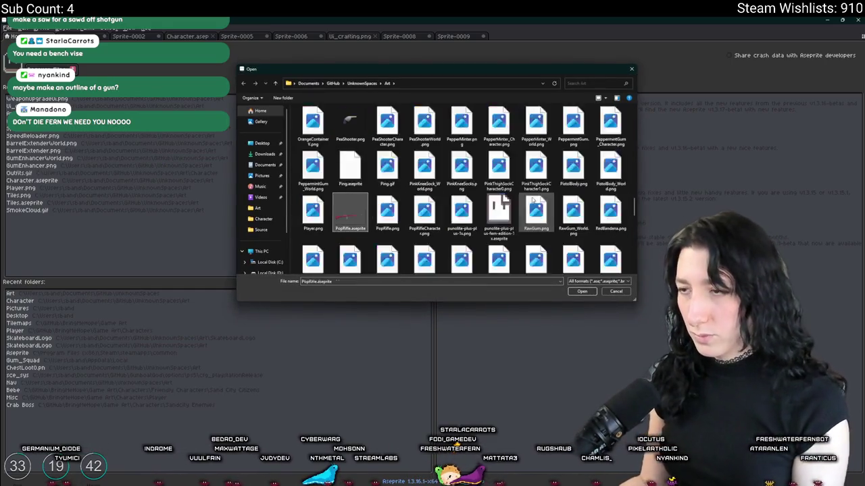
pyautogui.doubleClick(349, 121)
pyautogui.scroll(1, 469, 202)
pyautogui.hotkey('ctrl', 'Tab')
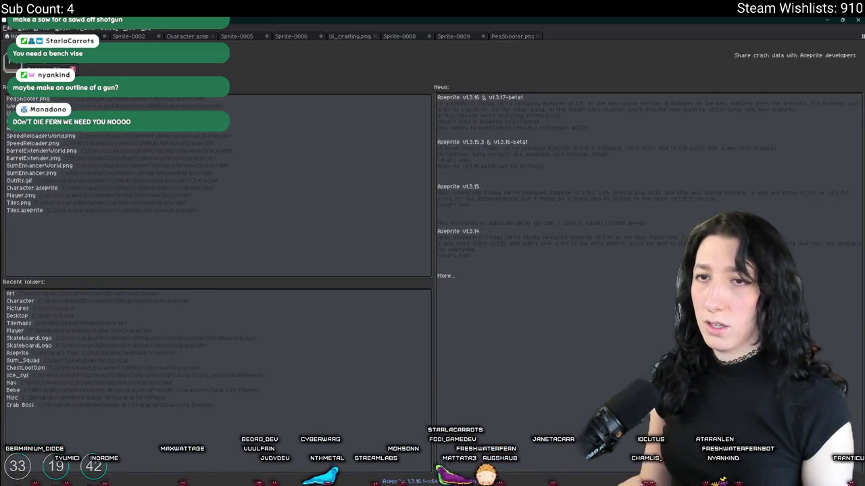
pyautogui.hotkey('ctrl', 'o')
pyautogui.scroll(-5, 451, 169)
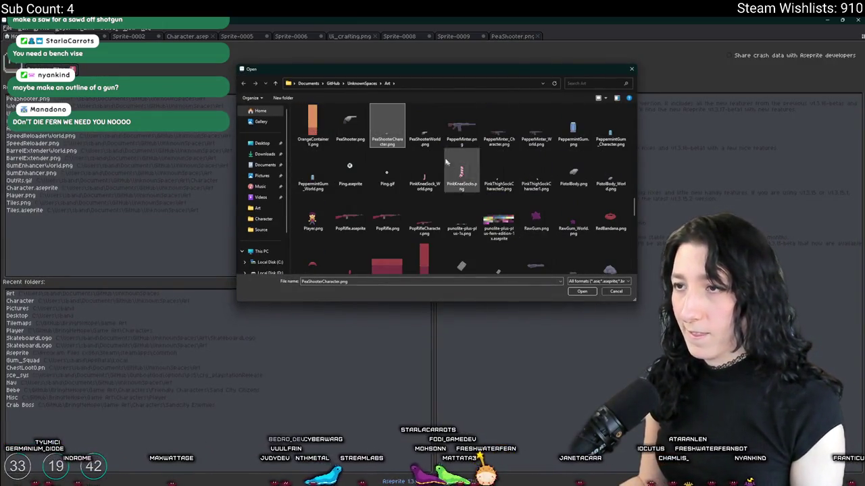
pyautogui.doubleClick(409, 132)
pyautogui.scroll(2, 487, 227)
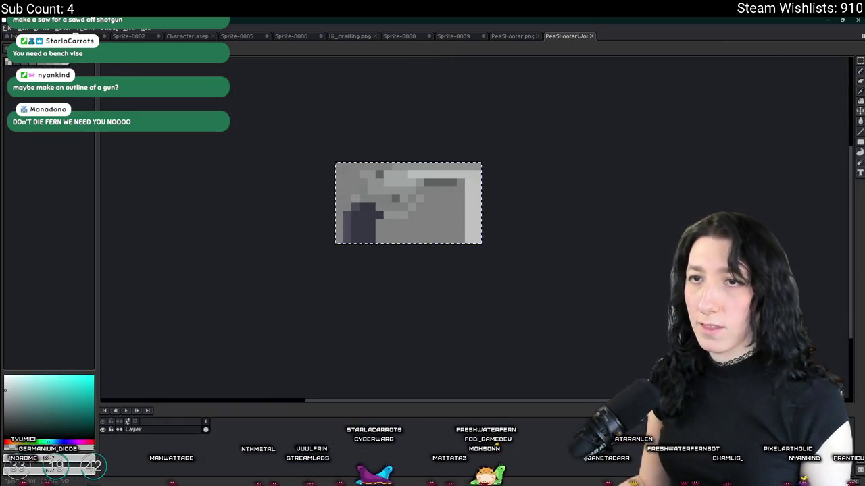
pyautogui.click(54, 36)
pyautogui.click(136, 37)
pyautogui.click(566, 36)
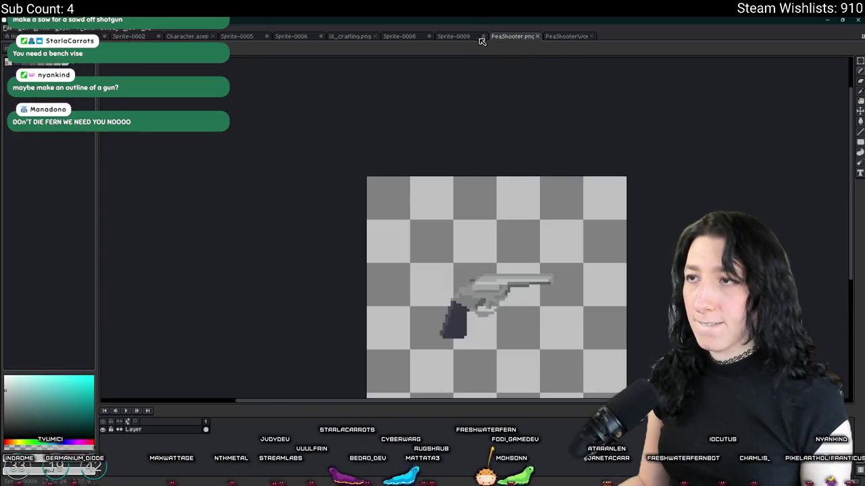
pyautogui.click(453, 35)
# - Paste the revolver into Sprite-0009, shrink it and position it on the mauve panel
pyautogui.scroll(-2, 455, 240)
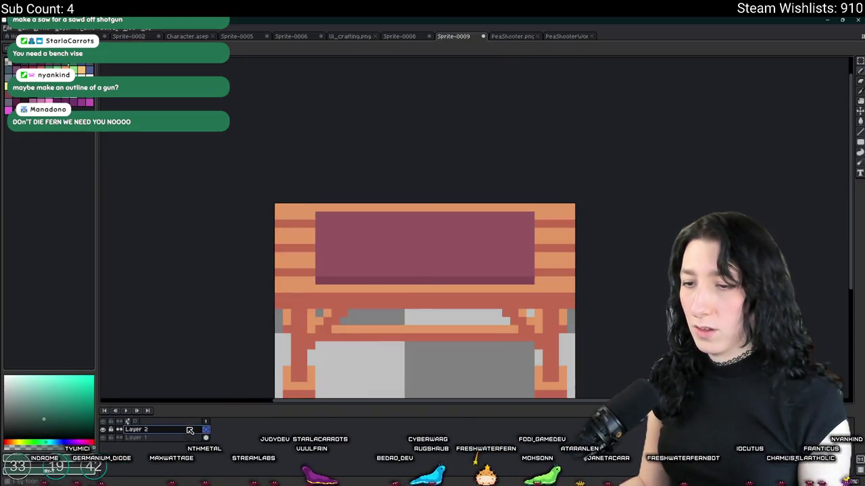
pyautogui.hotkey('ctrl', 'v')
pyautogui.scroll(2, 377, 270)
pyautogui.moveTo(379, 236); pyautogui.dragTo(395, 268)
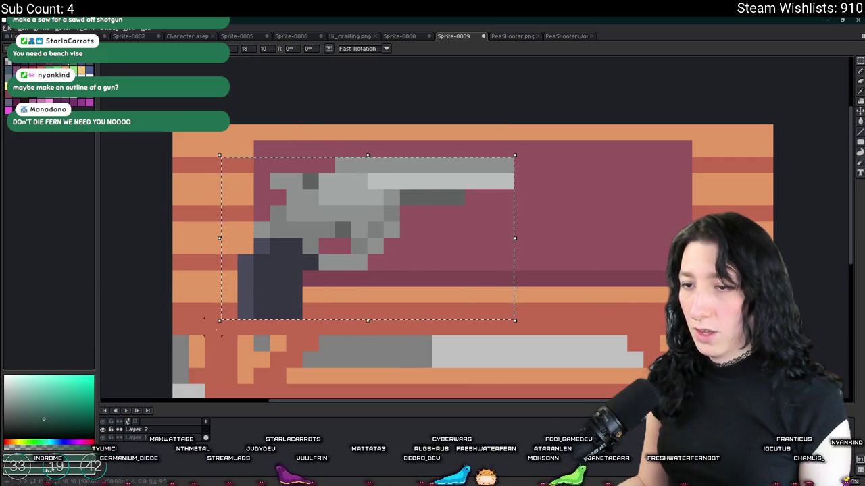
pyautogui.moveTo(216, 319); pyautogui.dragTo(307, 253)
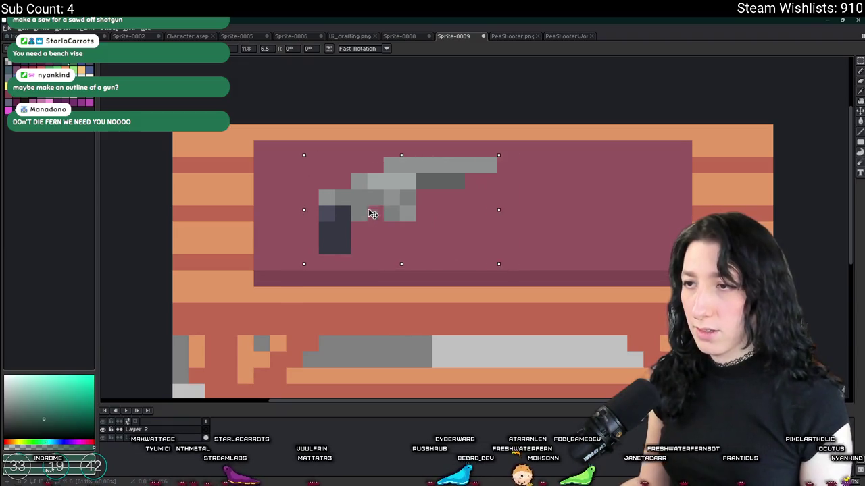
pyautogui.moveTo(376, 213); pyautogui.dragTo(359, 210)
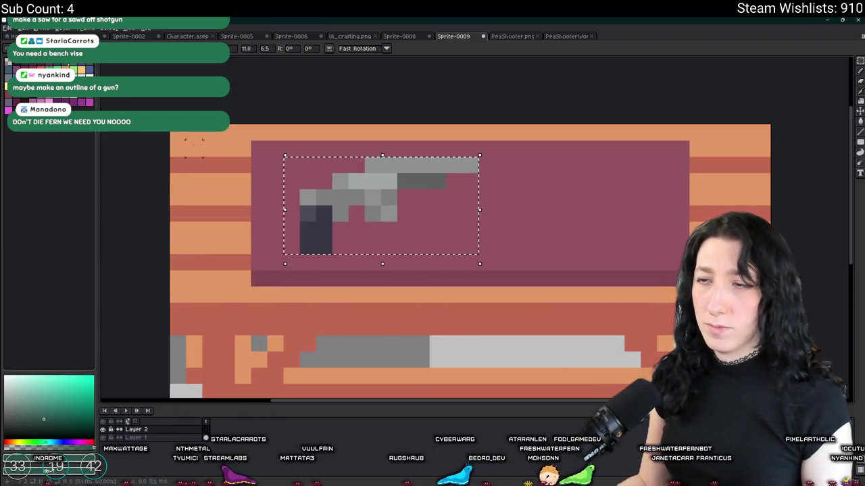
pyautogui.press('b')
pyautogui.scroll(2, 257, 147)
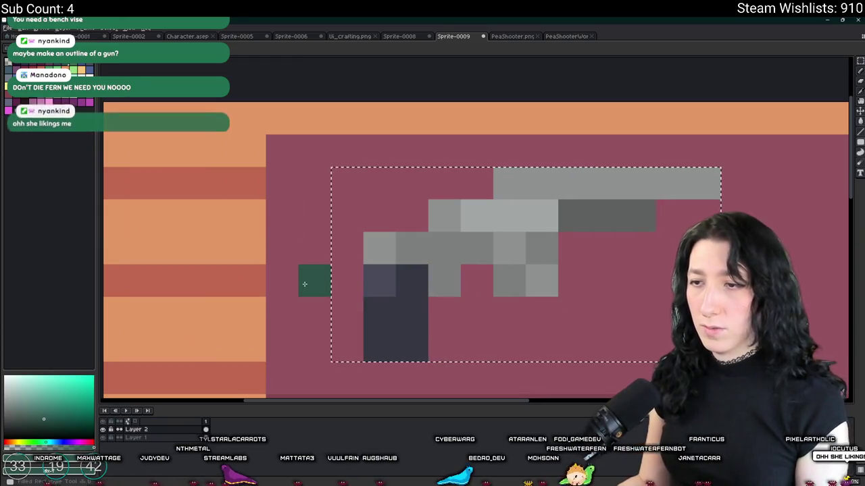
pyautogui.keyDown('alt'); pyautogui.click(308, 280); pyautogui.keyUp('alt')
# - Paint-bucket fill the grip, barrel, blocks and every other grey gun region with cushion pink
pyautogui.press('g')
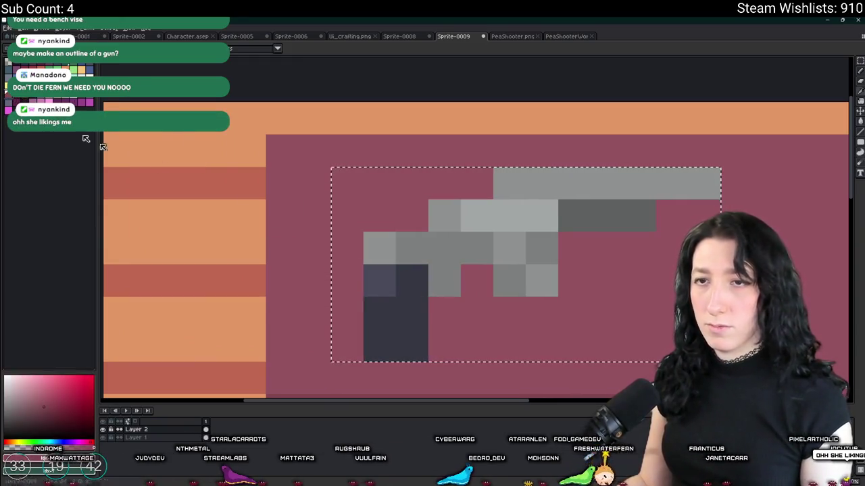
pyautogui.click(412, 323)
pyautogui.click(381, 249)
pyautogui.click(450, 257)
pyautogui.click(446, 216)
pyautogui.click(524, 223)
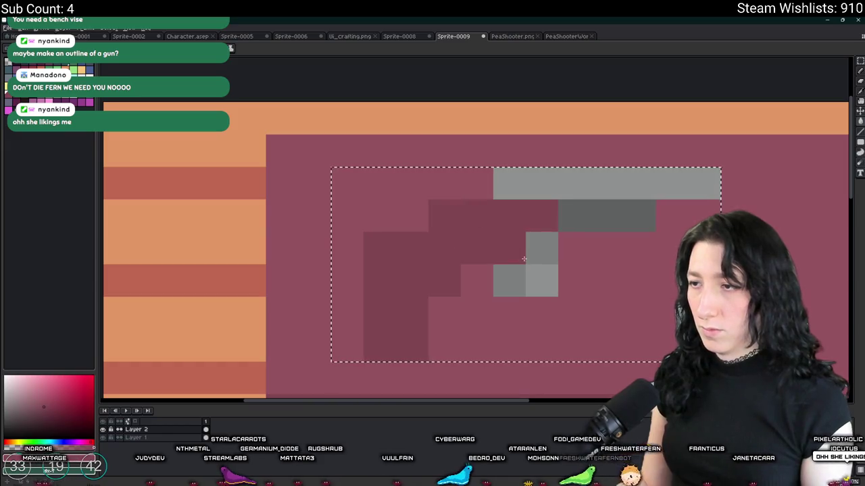
pyautogui.click(540, 280)
pyautogui.click(540, 242)
pyautogui.click(509, 280)
pyautogui.click(583, 208)
pyautogui.click(608, 184)
# - Zoom out and pan to review the whole workbench sprite with the pink gun
pyautogui.scroll(-1, 648, 237)
pyautogui.scroll(-1, 608, 233)
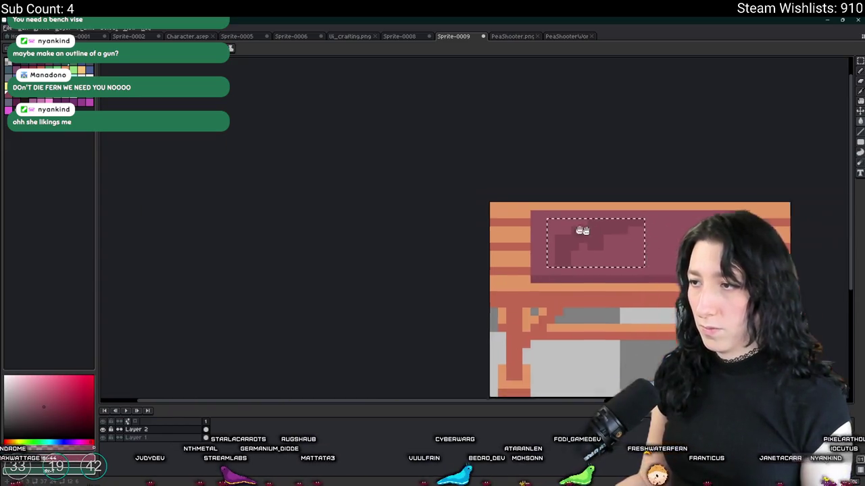
pyautogui.moveTo(604, 234); pyautogui.dragTo(464, 219)
pyautogui.scroll(-3, 457, 246)
pyautogui.scroll(4, 455, 229)
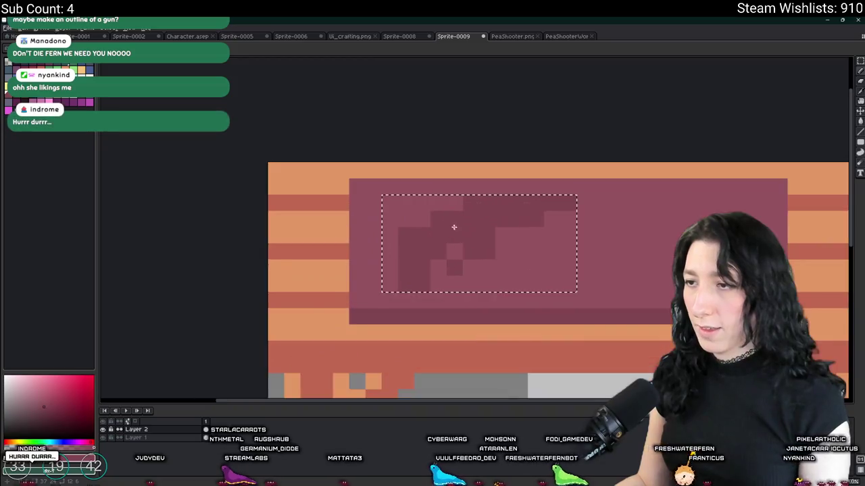
pyautogui.scroll(-3, 444, 202)
pyautogui.scroll(-2, 459, 243)
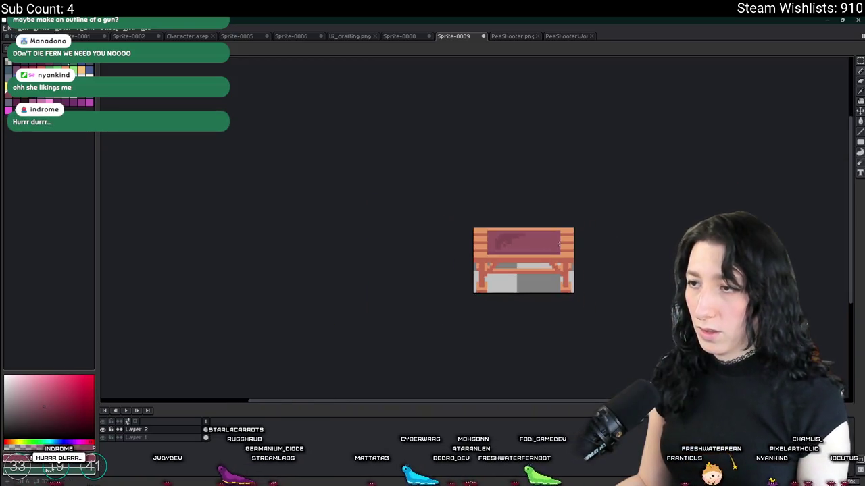
pyautogui.scroll(-1, 459, 250)
pyautogui.moveTo(541, 253); pyautogui.dragTo(461, 253)
pyautogui.scroll(1, 446, 239)
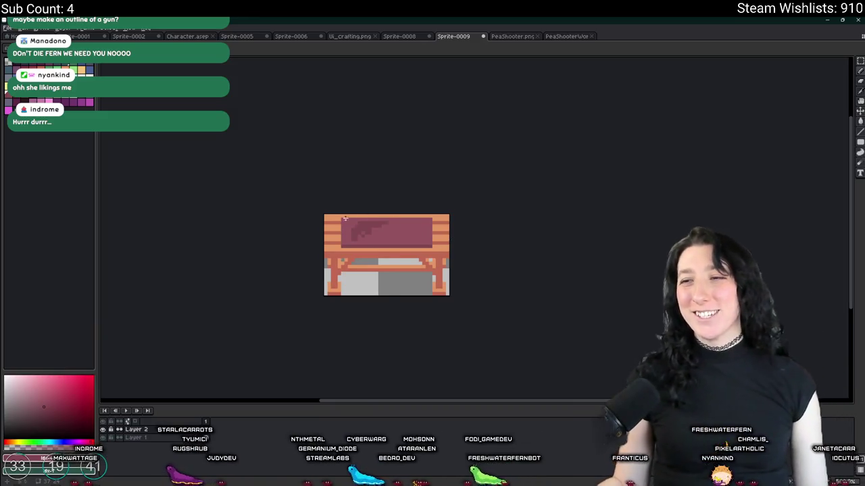
pyautogui.scroll(2, 383, 244)
pyautogui.scroll(2, 385, 232)
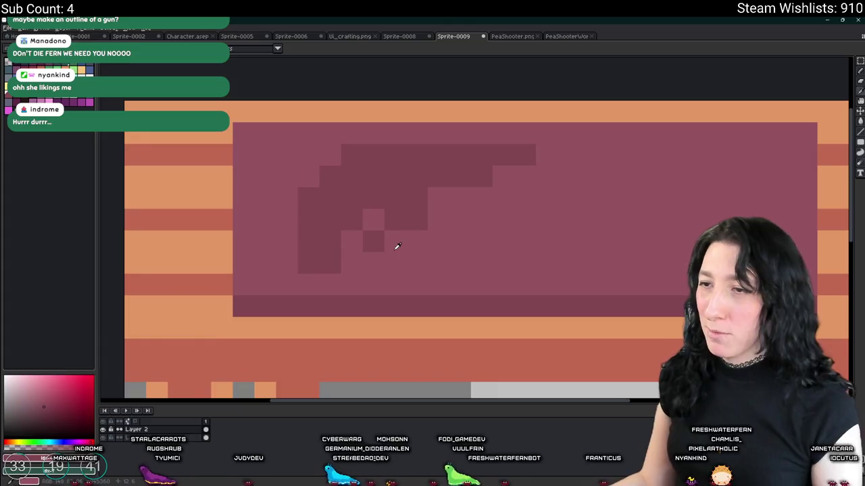
pyautogui.scroll(-5, 406, 230)
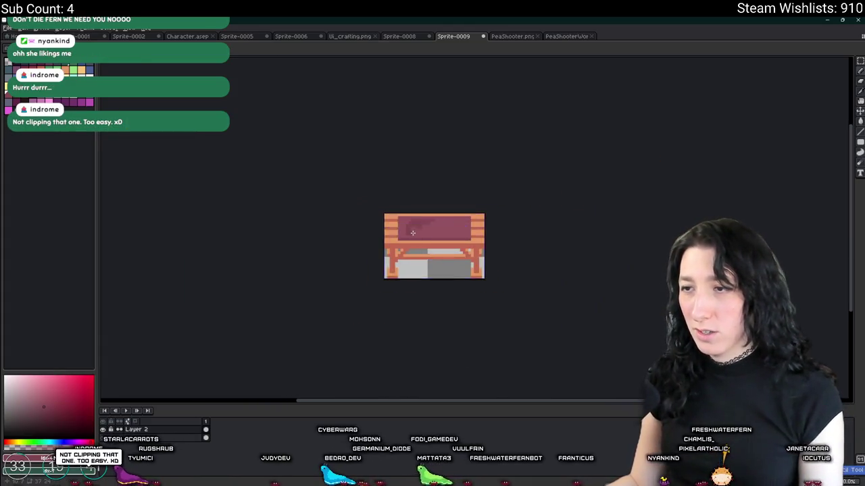
pyautogui.scroll(1, 410, 234)
pyautogui.scroll(1, 419, 223)
pyautogui.scroll(-2, 479, 234)
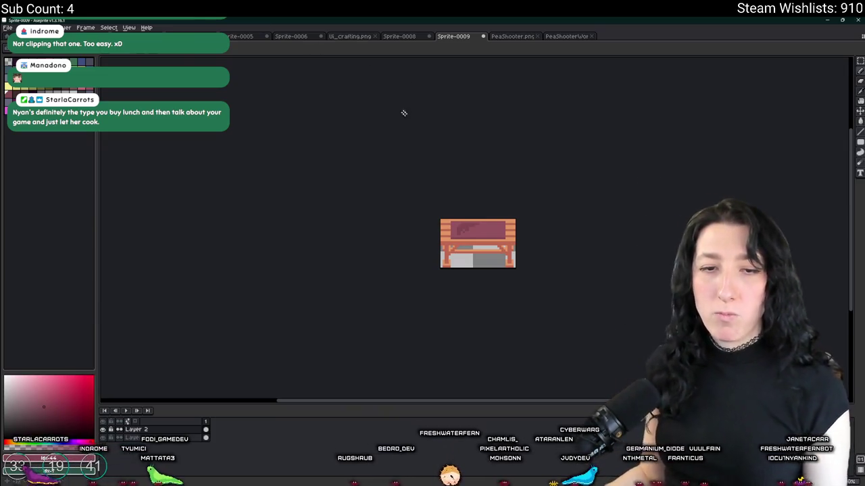
# - Centre the bench in view and shift the gun silhouette slightly left on the panel
pyautogui.moveTo(408, 185); pyautogui.dragTo(312, 174)
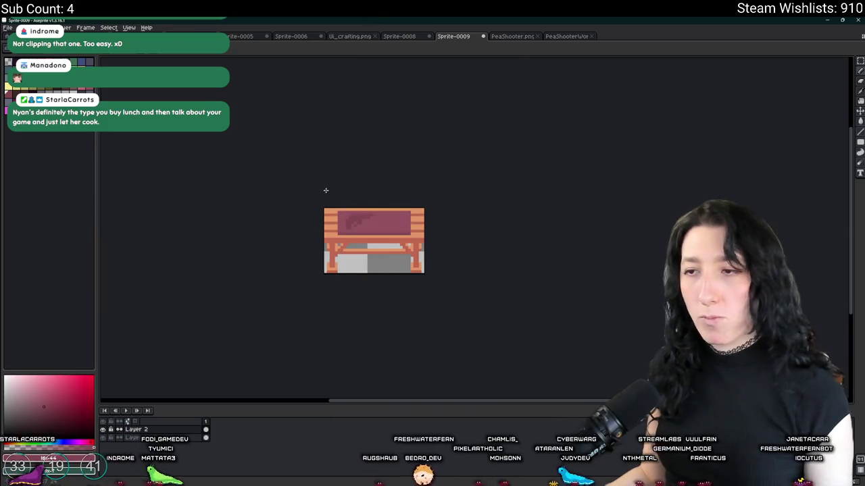
pyautogui.scroll(2, 388, 230)
pyautogui.scroll(1, 388, 230)
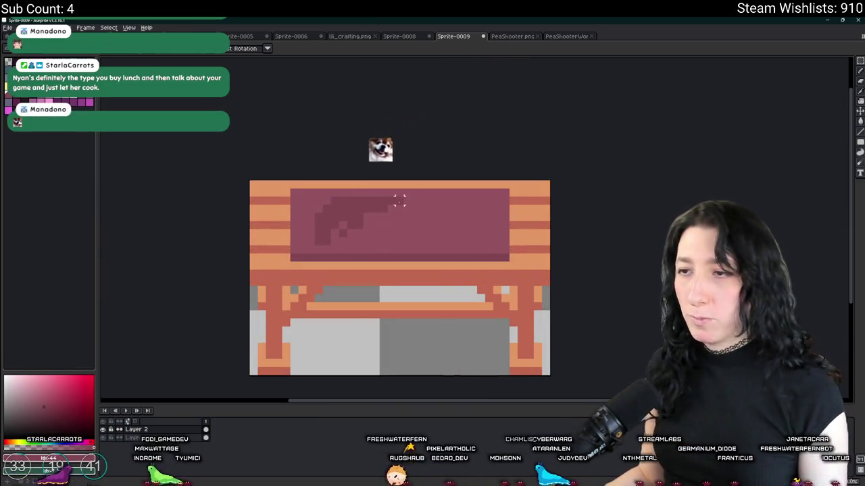
pyautogui.scroll(1, 394, 205)
pyautogui.moveTo(328, 236)
pyautogui.mouseDown()
pyautogui.moveTo(315, 233)
pyautogui.moveTo(454, 216)
pyautogui.moveTo(463, 227)
pyautogui.moveTo(461, 211)
pyautogui.mouseUp()
pyautogui.scroll(-1, 585, 200)
pyautogui.scroll(-1, 497, 208)
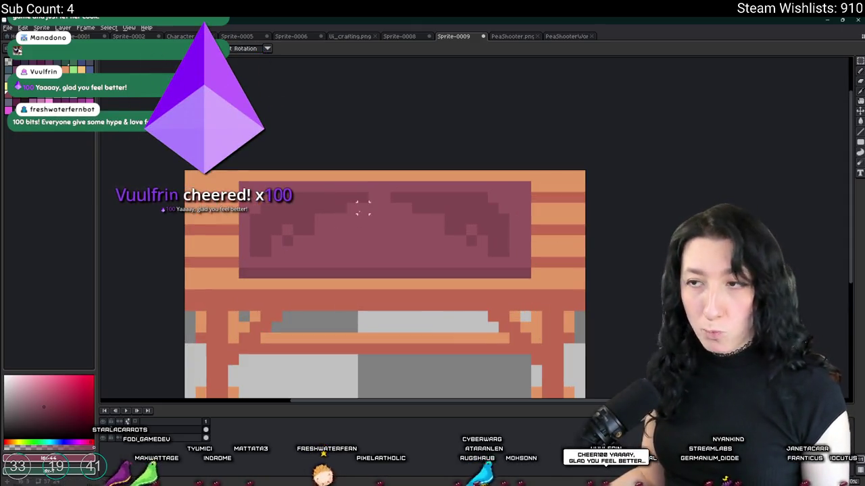
# - Drag the silhouette into its place on the mauve panel and zoom to check it
pyautogui.scroll(1, 332, 222)
pyautogui.moveTo(380, 192); pyautogui.dragTo(467, 237)
pyautogui.scroll(-2, 642, 241)
pyautogui.scroll(-1, 642, 241)
pyautogui.scroll(1, 641, 241)
pyautogui.scroll(-1, 641, 241)
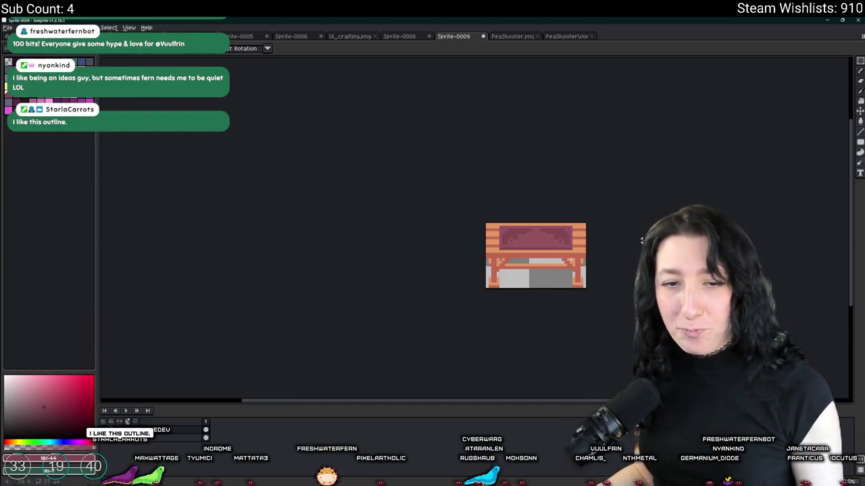
pyautogui.scroll(1, 616, 247)
pyautogui.scroll(-2, 616, 247)
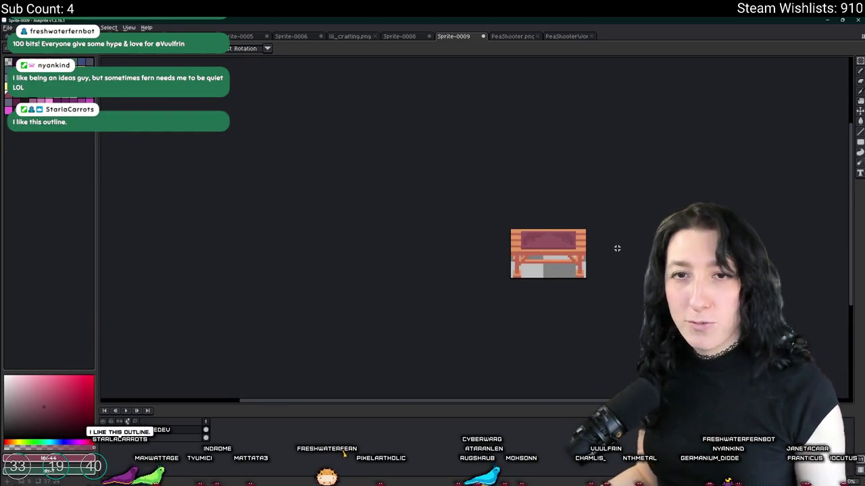
pyautogui.scroll(1, 616, 247)
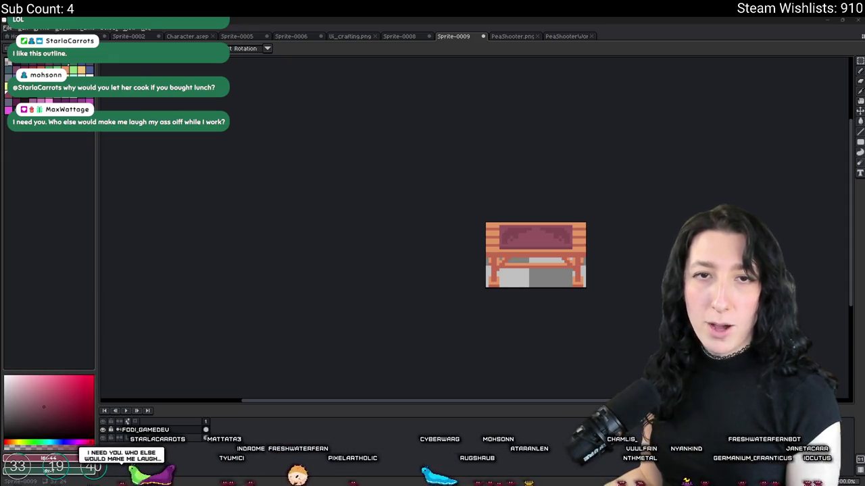
pyautogui.hotkey('alt', 'Tab')
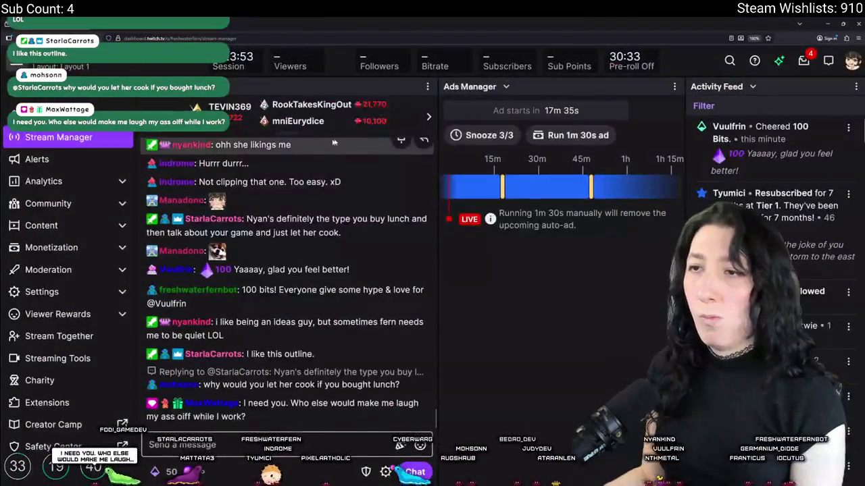
pyautogui.click(298, 119)
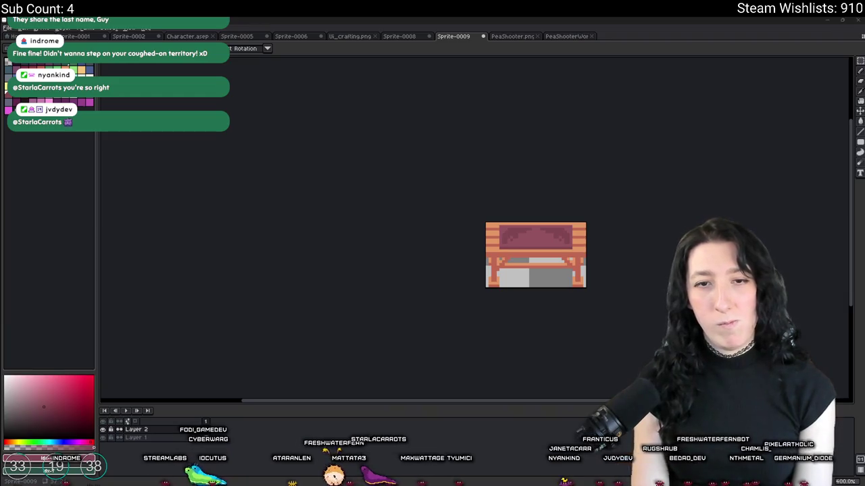
# - Zoom in on the cushion, try a green stroke there, and undo it
pyautogui.scroll(2, 549, 203)
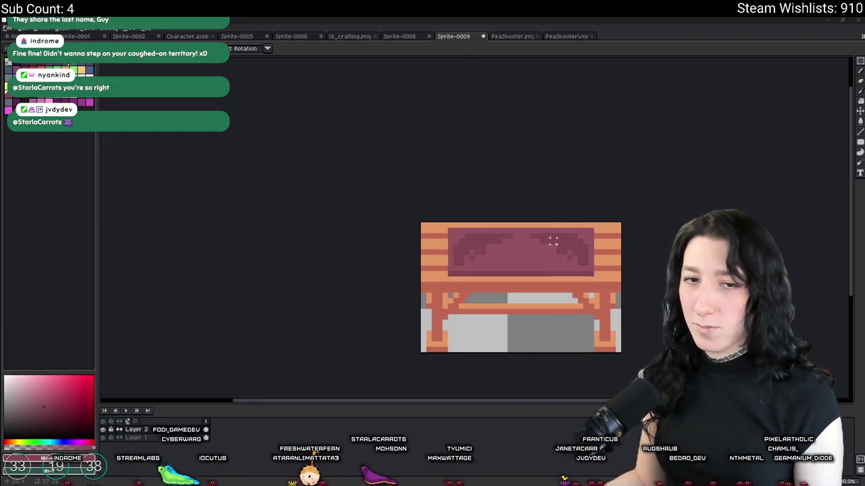
pyautogui.scroll(2, 463, 250)
pyautogui.scroll(2, 484, 238)
pyautogui.hscroll(2, 422, 229)
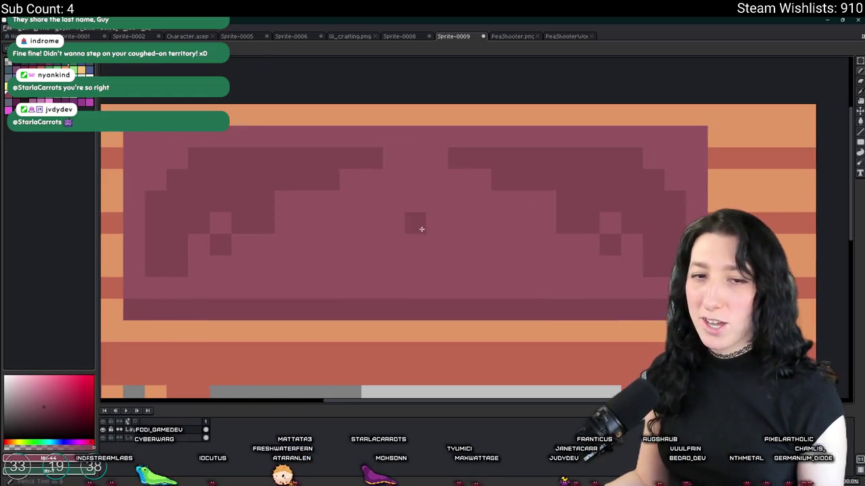
pyautogui.scroll(1, 413, 230)
pyautogui.scroll(-1, 405, 253)
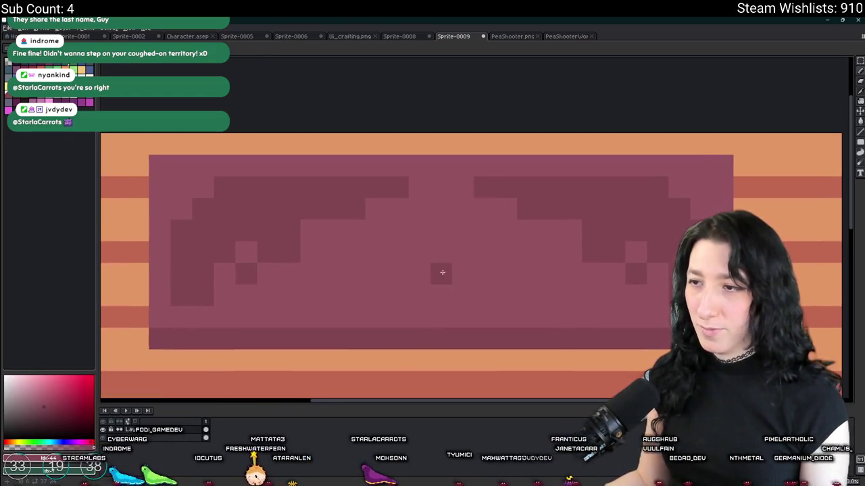
pyautogui.moveTo(440, 296); pyautogui.dragTo(428, 250)
pyautogui.hotkey('ctrl', 'z')
pyautogui.hotkey('ctrl', 'z')
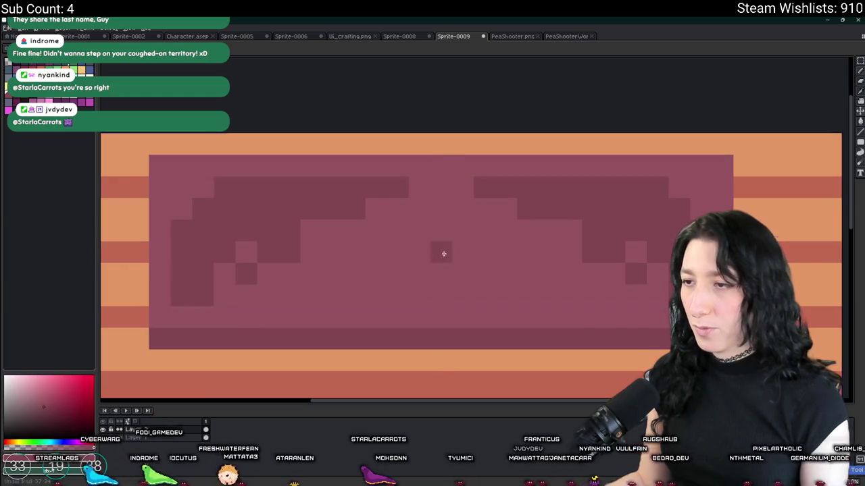
pyautogui.scroll(-5, 445, 257)
pyautogui.scroll(2, 430, 291)
pyautogui.scroll(-2, 430, 293)
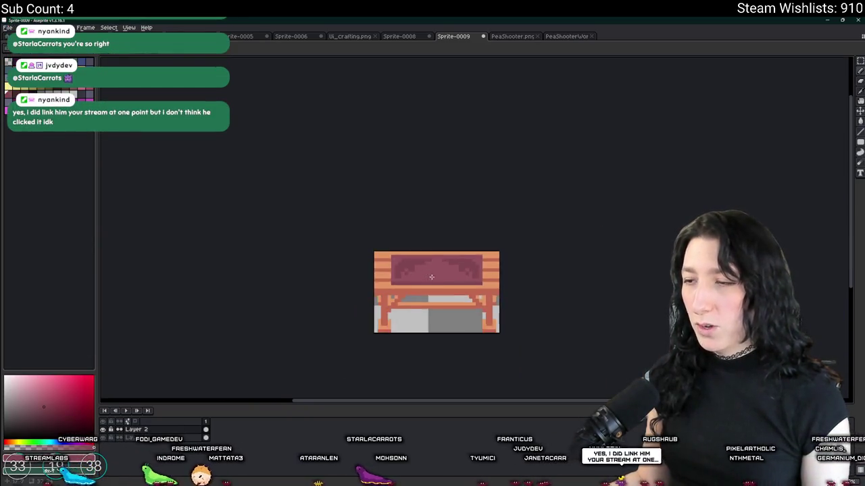
pyautogui.scroll(-1, 429, 295)
pyautogui.scroll(2, 427, 273)
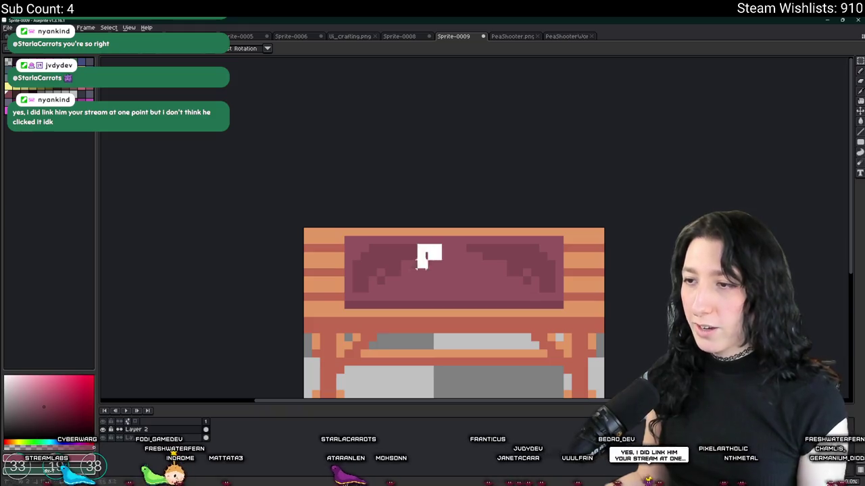
# - Flip the left and right gun patterns on the cushion horizontally
pyautogui.moveTo(443, 243); pyautogui.dragTo(348, 297)
pyautogui.hotkey('shift', 'h')
pyautogui.moveTo(466, 245); pyautogui.dragTo(558, 303)
pyautogui.hotkey('shift', 'h')
pyautogui.scroll(-2, 604, 271)
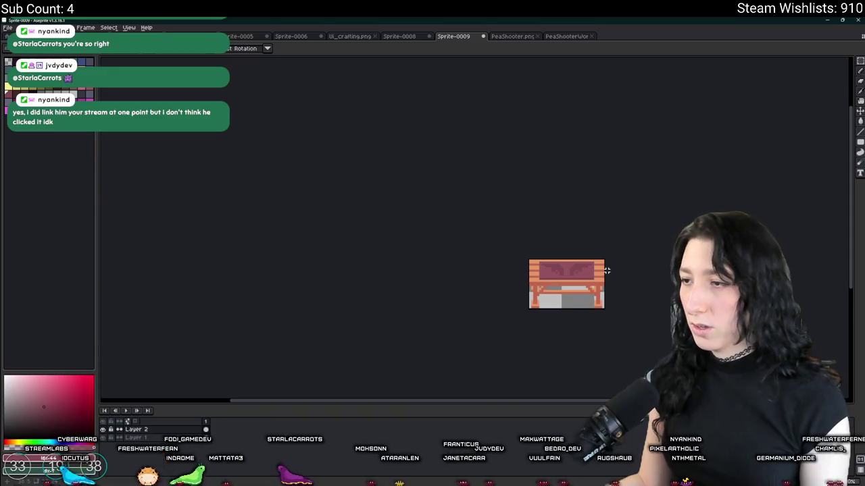
pyautogui.moveTo(606, 270); pyautogui.dragTo(432, 284)
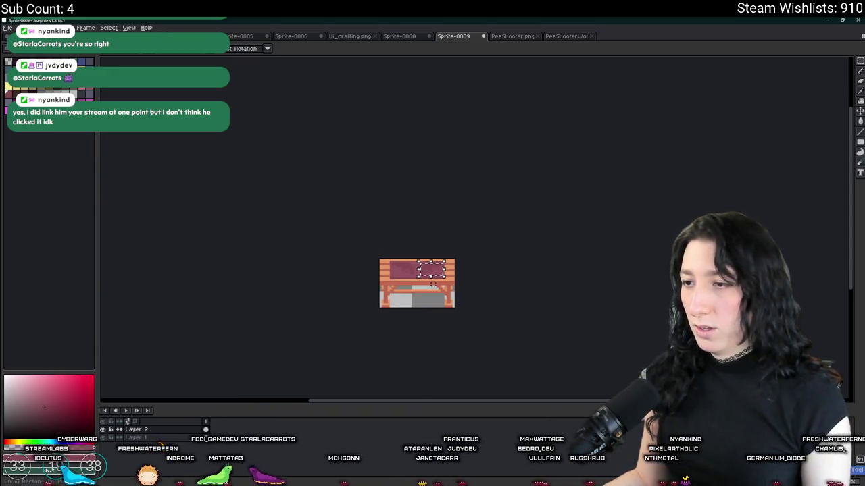
pyautogui.scroll(2, 423, 276)
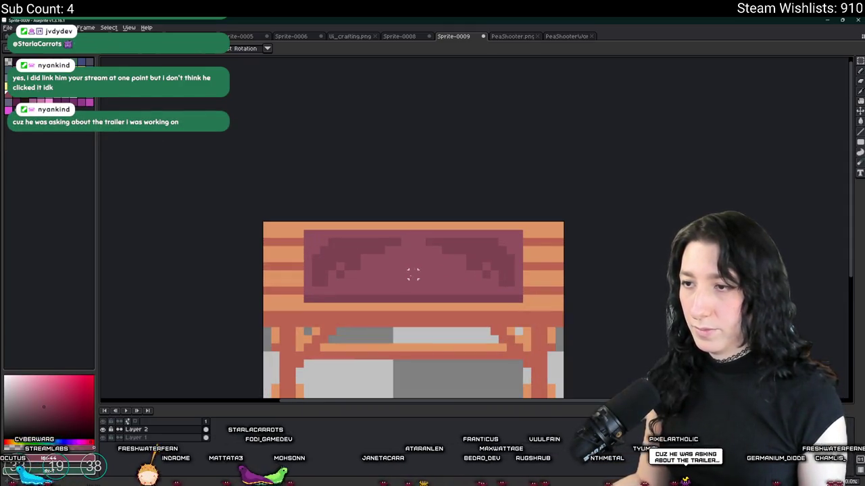
# - Select and delete the right-hand gun pattern from the cushion
pyautogui.moveTo(421, 242); pyautogui.dragTo(541, 300)
pyautogui.press('Delete')
pyautogui.scroll(-2, 473, 299)
pyautogui.scroll(3, 466, 299)
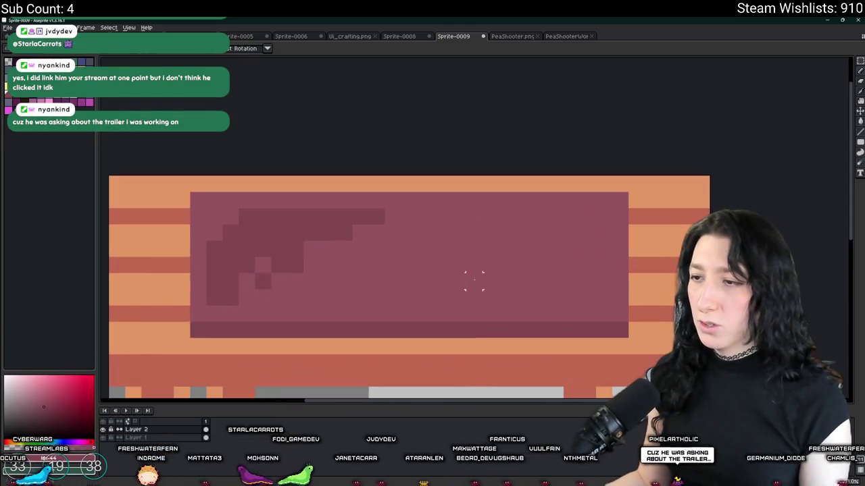
# - Draw the hammer's diagonal handle on the right side and thicken it
pyautogui.moveTo(454, 309)
pyautogui.mouseDown()
pyautogui.moveTo(511, 253)
pyautogui.moveTo(517, 270)
pyautogui.mouseUp()
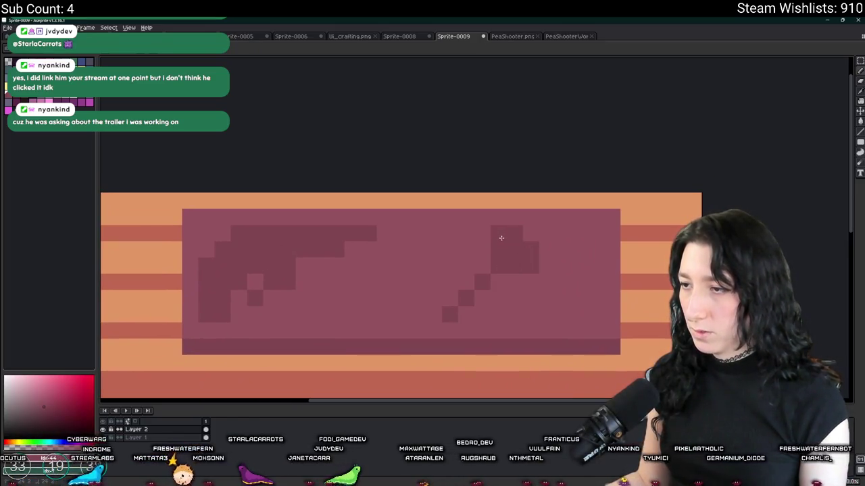
pyautogui.scroll(-4, 537, 276)
pyautogui.scroll(-3, 536, 276)
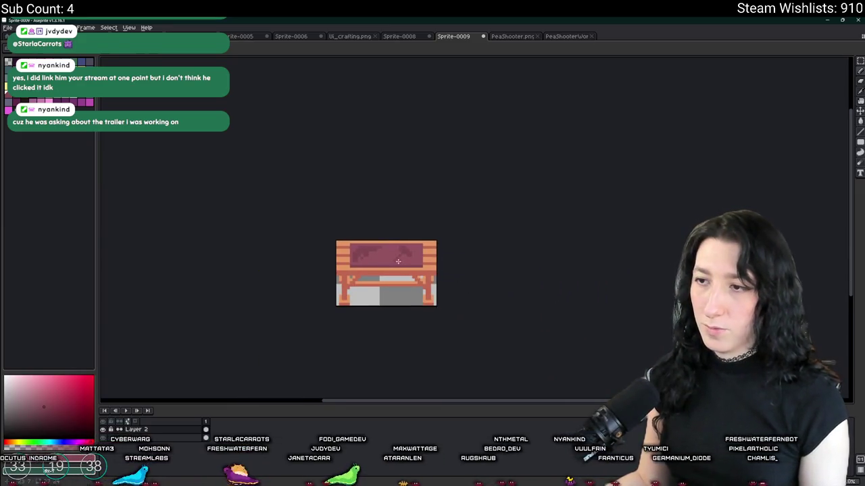
pyautogui.scroll(4, 398, 279)
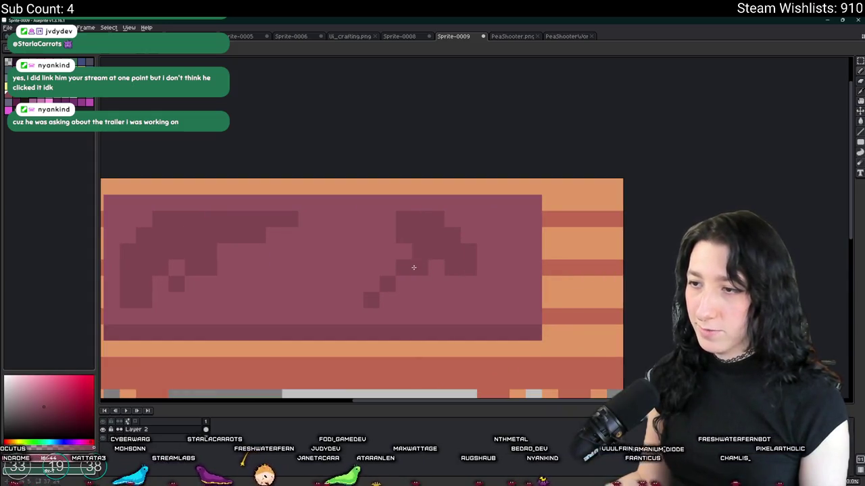
pyautogui.moveTo(385, 270); pyautogui.dragTo(409, 250)
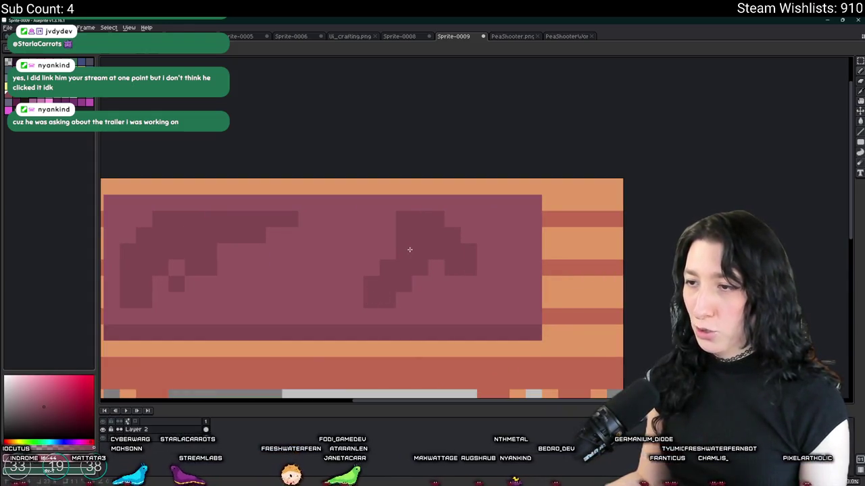
pyautogui.scroll(-2, 395, 209)
pyautogui.click(426, 237)
pyautogui.hotkey('ctrl', 'd')
pyautogui.press('b')
pyautogui.scroll(2, 410, 261)
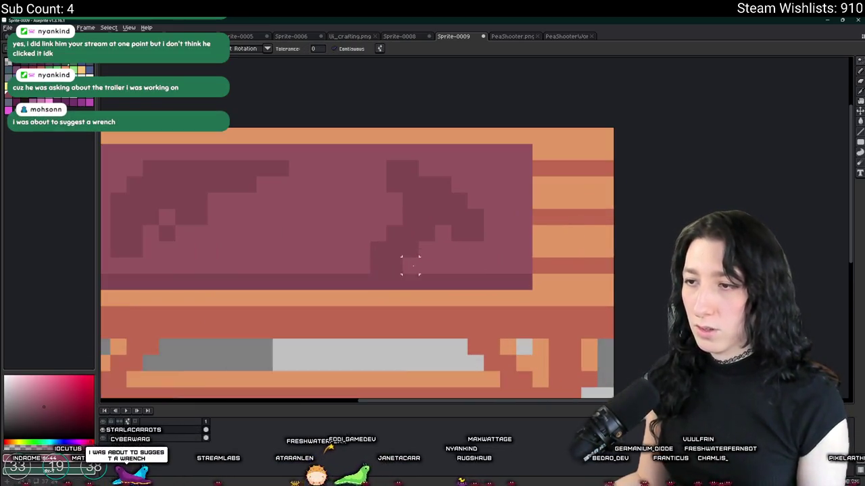
pyautogui.scroll(-3, 368, 264)
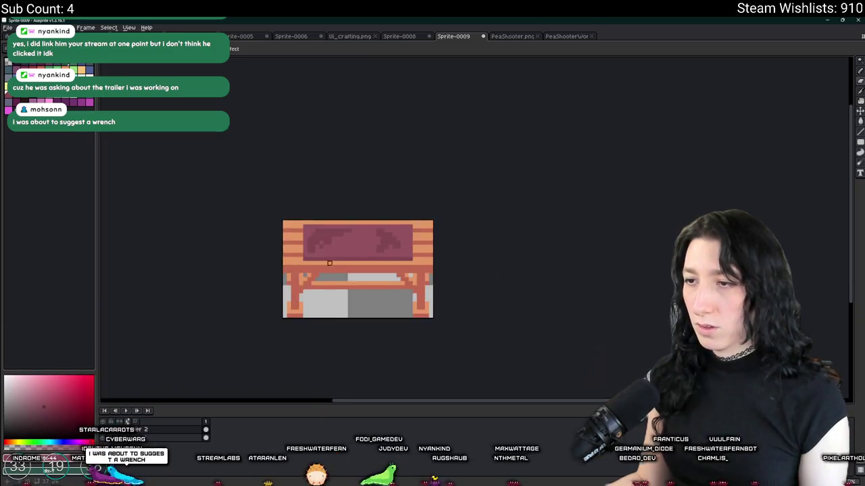
pyautogui.scroll(-1, 331, 261)
pyautogui.scroll(2, 352, 245)
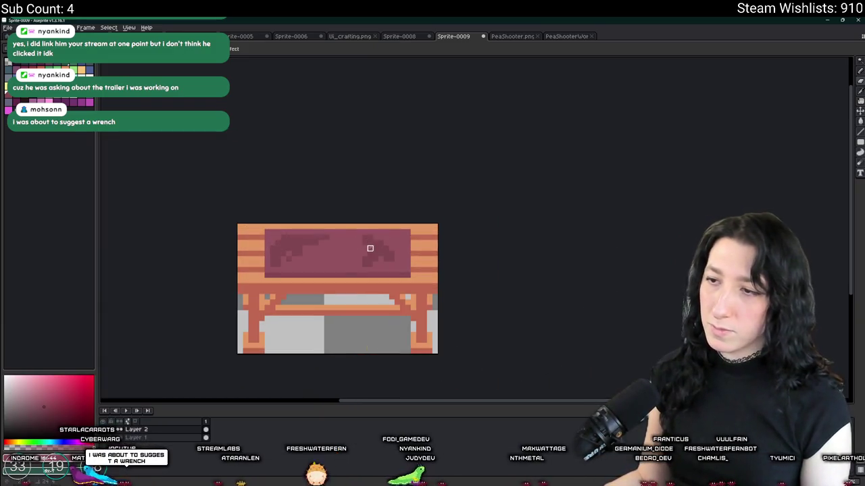
pyautogui.scroll(-3, 331, 274)
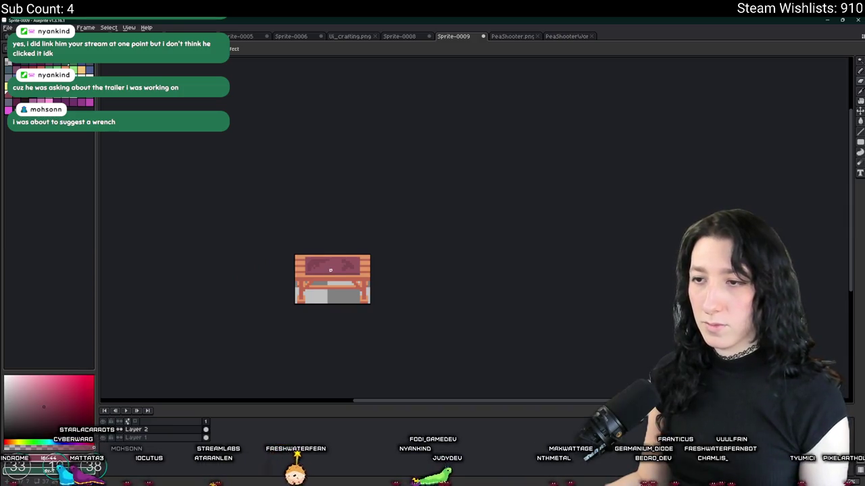
pyautogui.scroll(2, 330, 270)
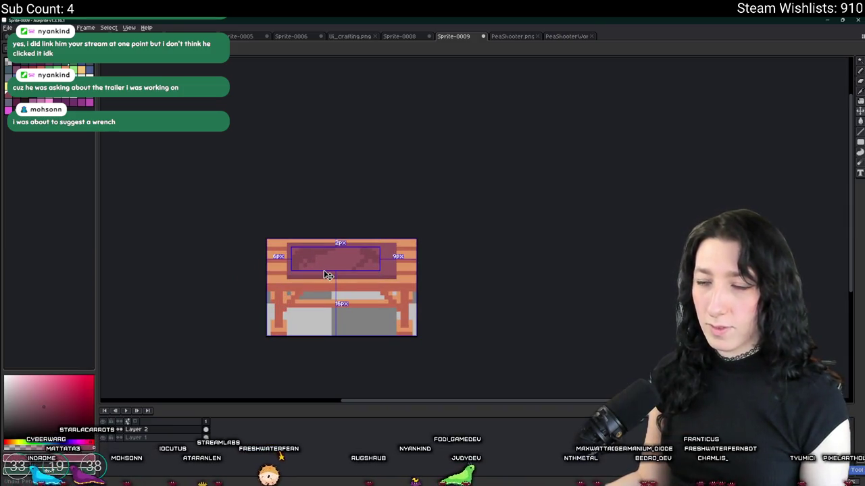
pyautogui.hotkey('ctrl', 'd')
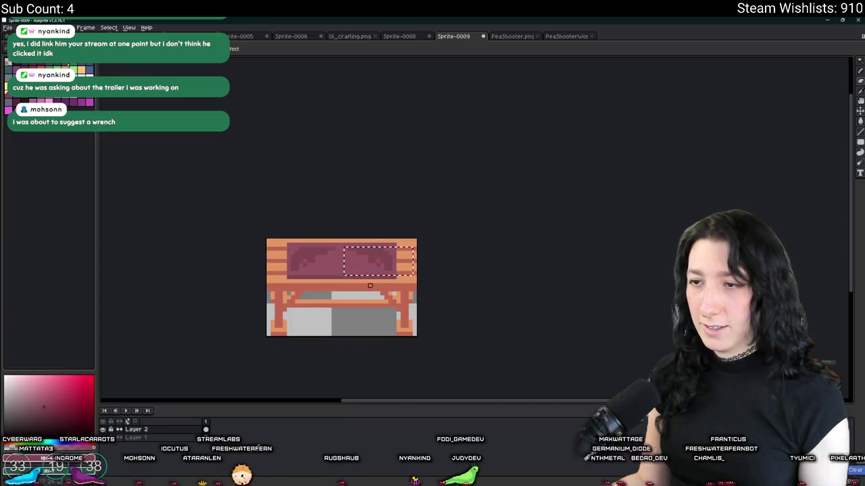
pyautogui.scroll(-1, 370, 286)
pyautogui.scroll(4, 340, 259)
pyautogui.scroll(1, 338, 259)
pyautogui.scroll(-4, 338, 259)
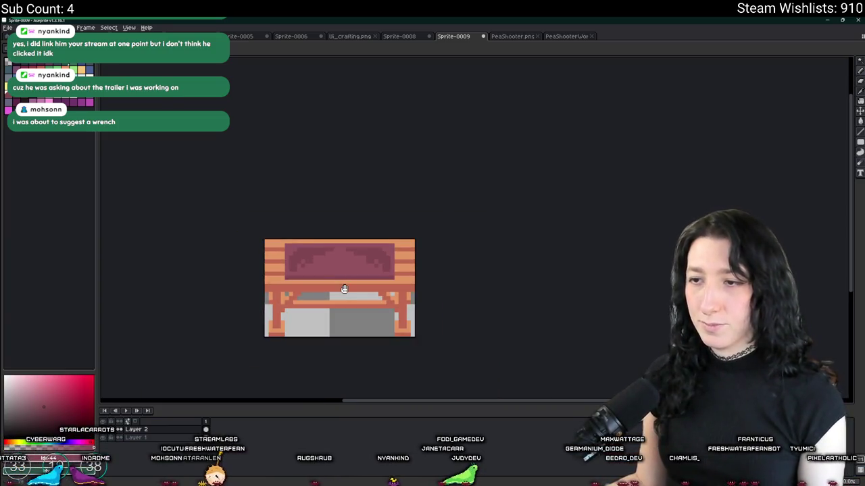
pyautogui.hscroll(-2, 468, 275)
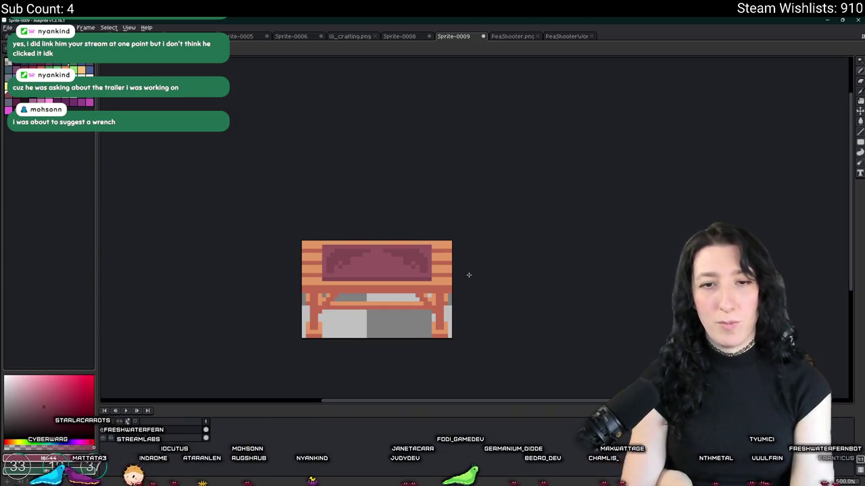
pyautogui.hotkey('shift', 'n')
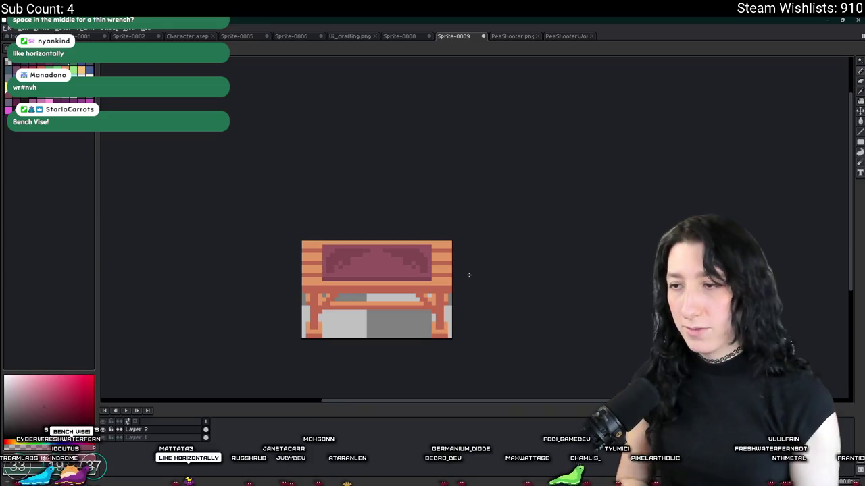
# - Sketch a dark horizontal test line across the cushion centre
pyautogui.scroll(2, 414, 276)
pyautogui.scroll(2, 378, 273)
pyautogui.scroll(1, 415, 279)
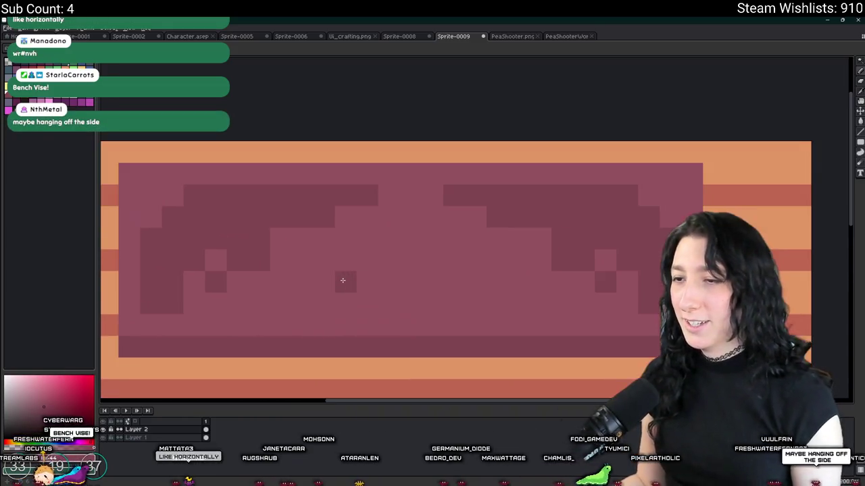
pyautogui.moveTo(335, 282)
pyautogui.mouseDown()
pyautogui.moveTo(396, 290)
pyautogui.moveTo(455, 261)
pyautogui.mouseUp()
# - Marquee-select the test line between the gun silhouettes and clear it away
pyautogui.scroll(-1, 442, 297)
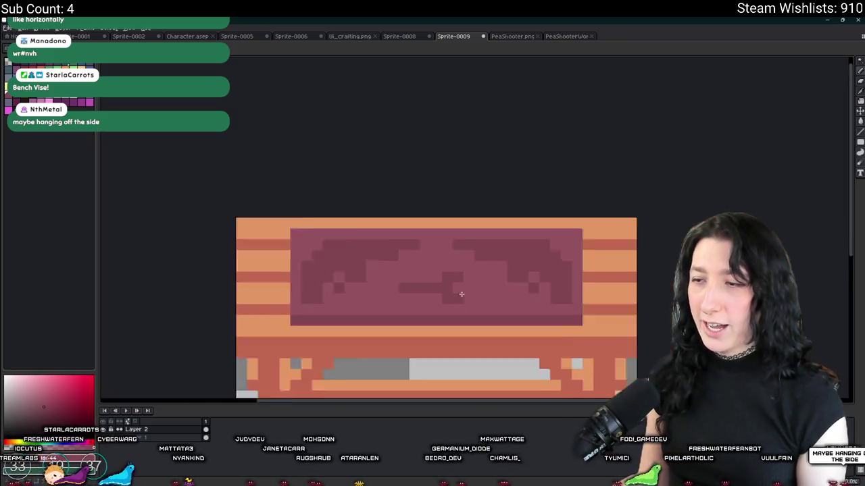
pyautogui.scroll(-1, 460, 293)
pyautogui.scroll(-1, 471, 295)
pyautogui.scroll(-1, 491, 315)
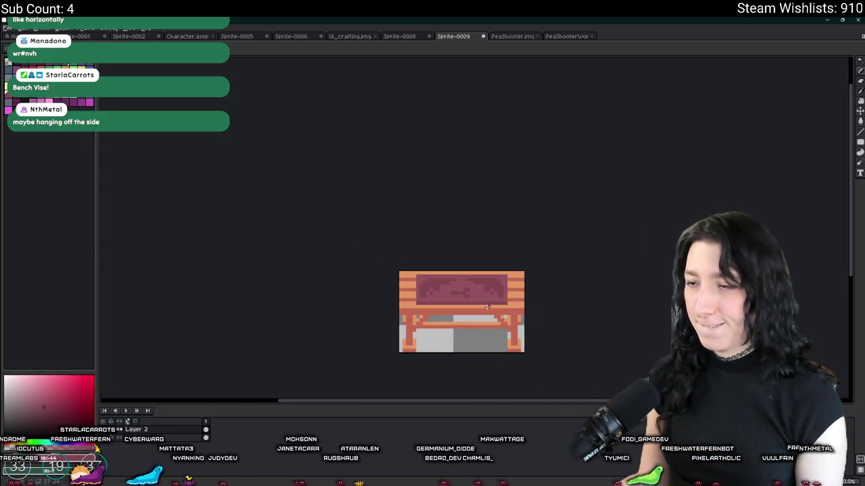
pyautogui.scroll(-1, 481, 304)
pyautogui.scroll(-1, 473, 302)
pyautogui.scroll(-1, 465, 298)
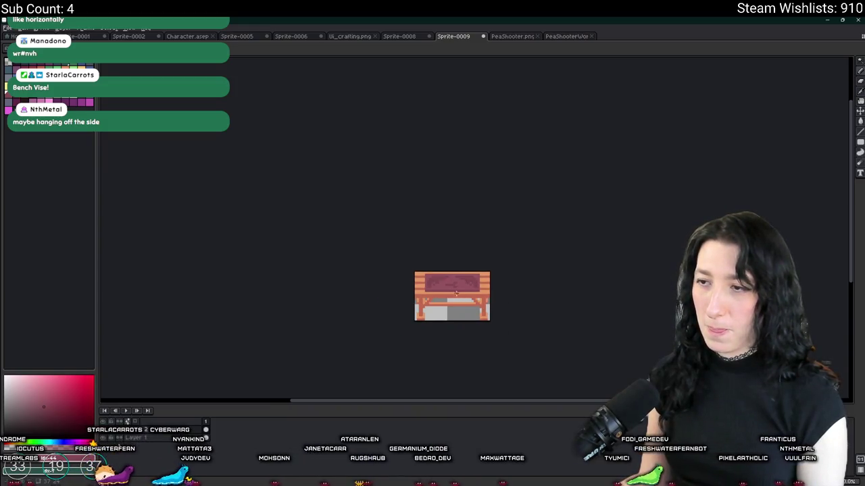
pyautogui.scroll(3, 457, 295)
pyautogui.scroll(1, 474, 271)
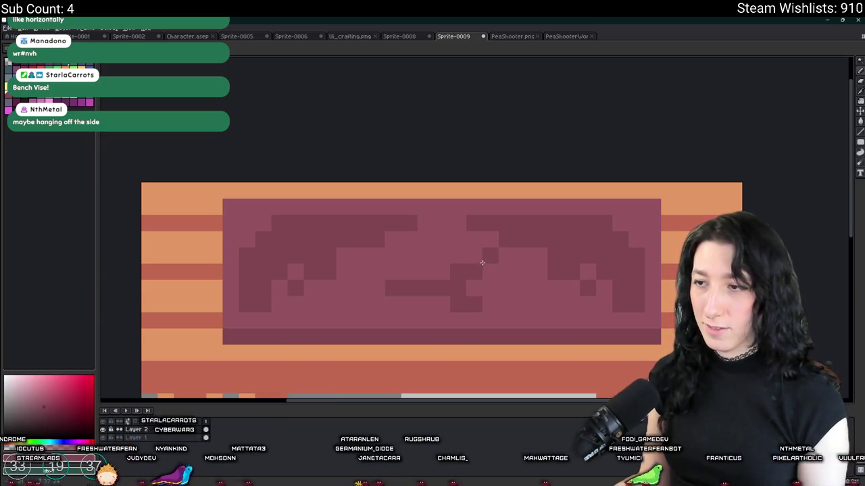
pyautogui.press('u')
pyautogui.moveTo(493, 269); pyautogui.dragTo(385, 311)
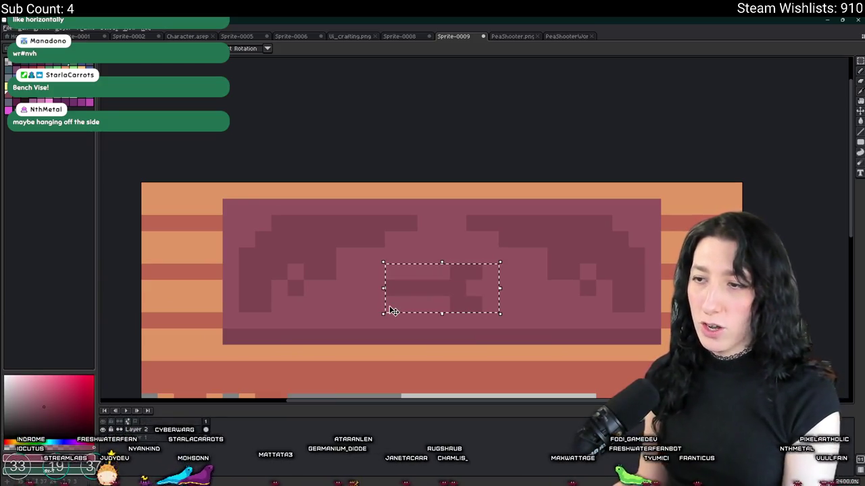
pyautogui.click(409, 321)
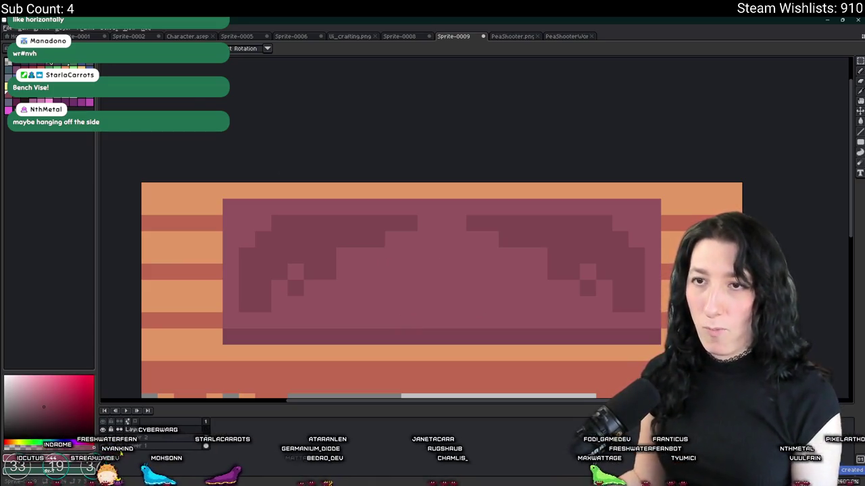
# - Pick a grey-blue swatch and draw the tool's first upward pixels with the Pencil
pyautogui.click(17, 103)
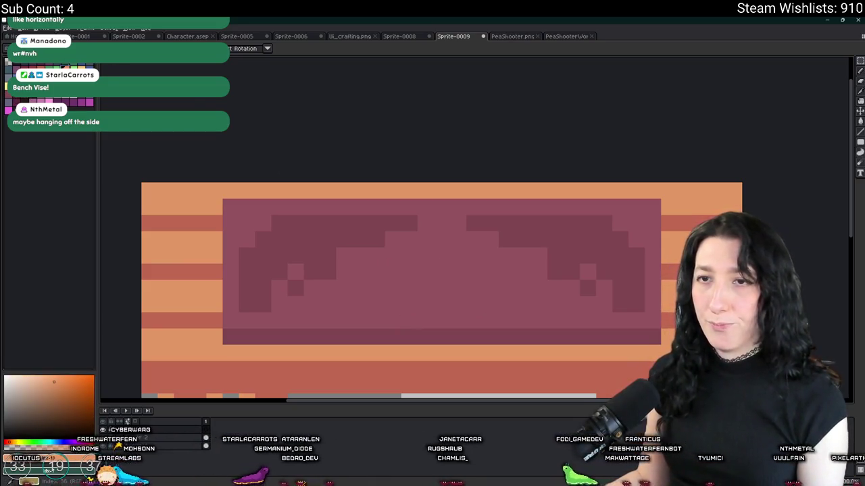
pyautogui.click(13, 65)
pyautogui.press('b')
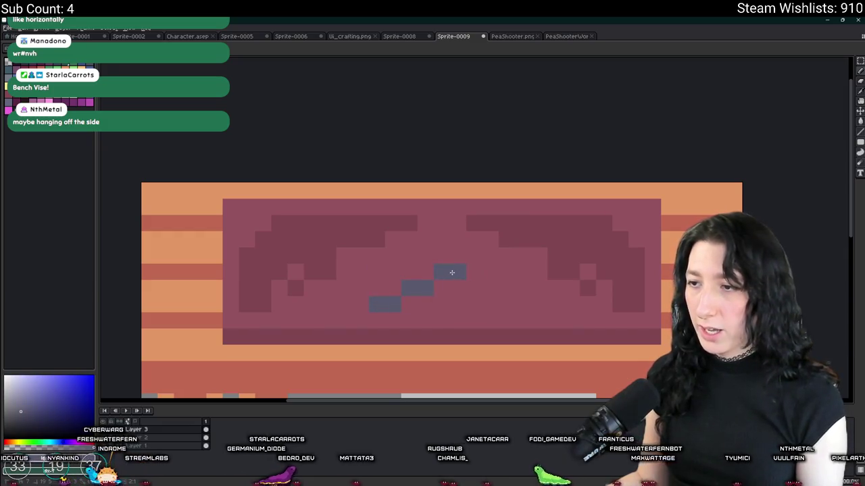
pyautogui.hscroll(2, 452, 272)
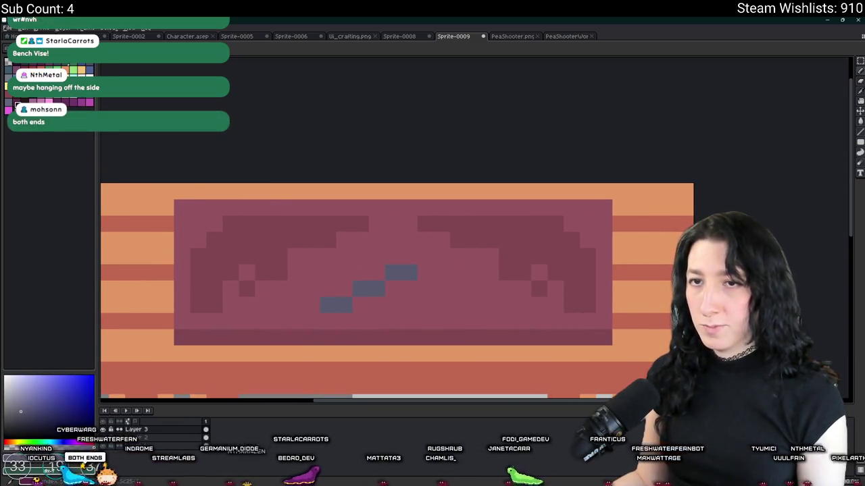
pyautogui.moveTo(409, 256); pyautogui.dragTo(413, 240)
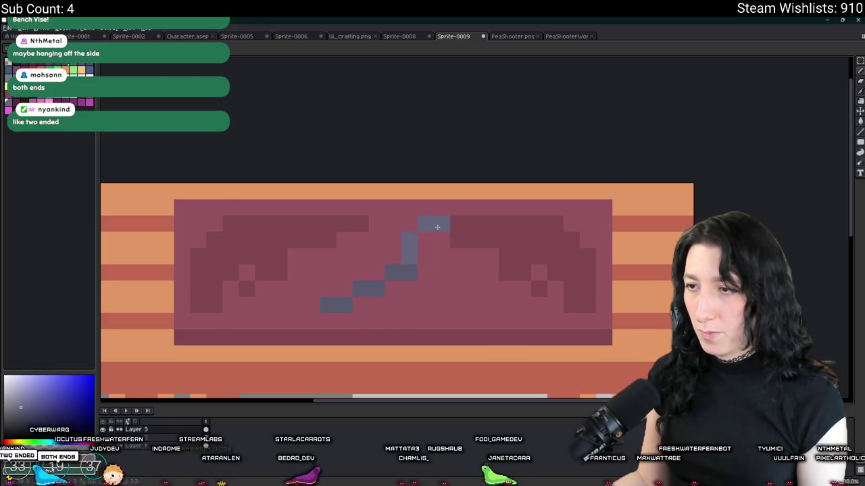
# - Add a new layer and place another grey-blue pixel of the tool head
pyautogui.hotkey('shift', 'n')
pyautogui.click(422, 240)
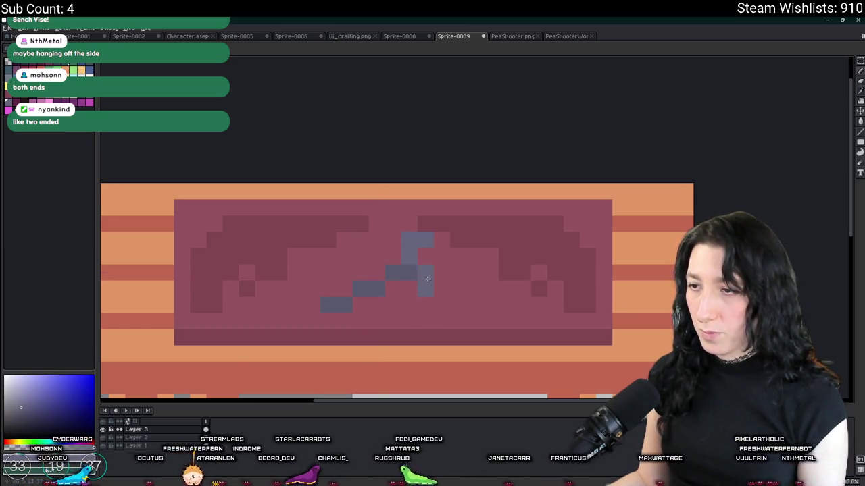
pyautogui.scroll(-4, 444, 262)
pyautogui.scroll(3, 443, 262)
pyautogui.scroll(2, 443, 246)
# - Sample the grey-blue colour and extend the tool's diagonal handle down one pixel
pyautogui.press('i')
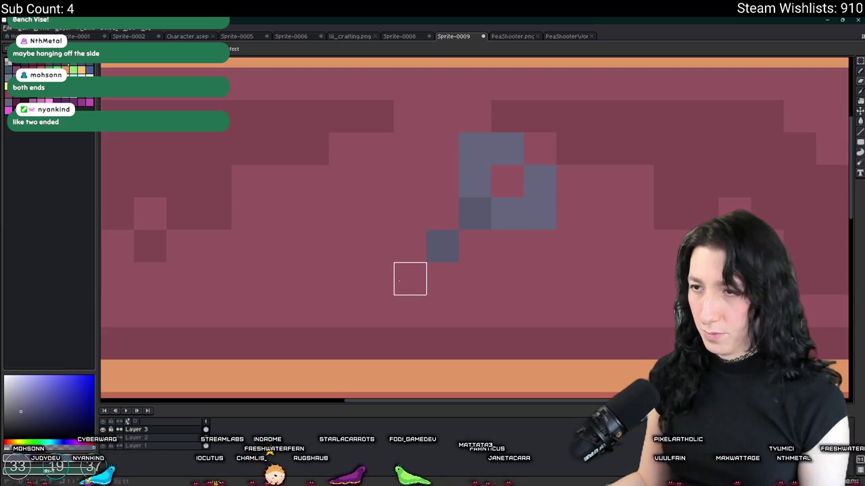
pyautogui.click(392, 300)
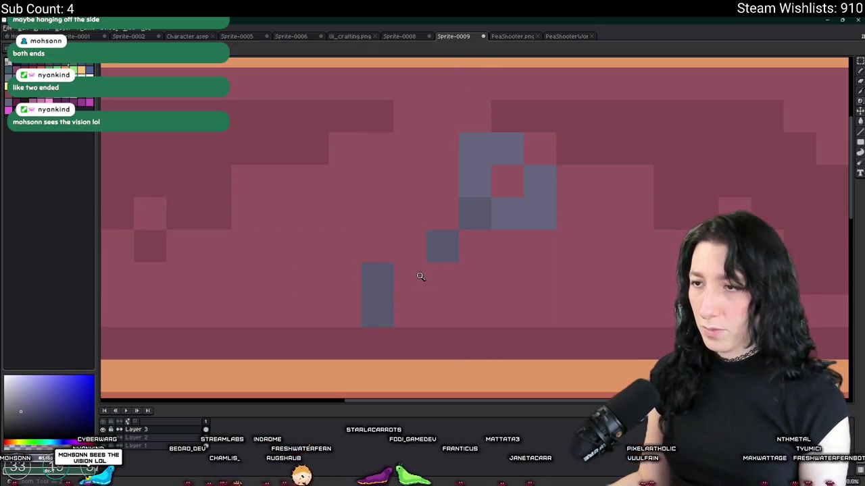
pyautogui.scroll(-4, 420, 277)
pyautogui.scroll(3, 400, 279)
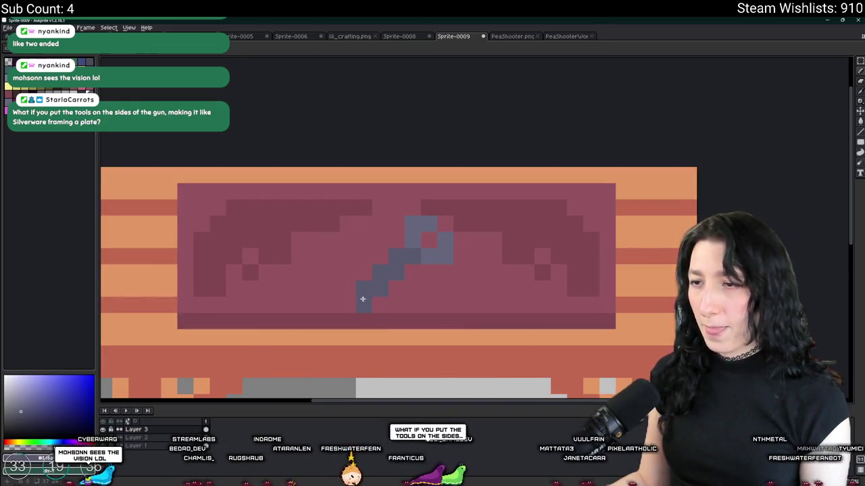
pyautogui.scroll(-1, 350, 299)
pyautogui.scroll(-1, 379, 308)
pyautogui.scroll(-1, 390, 312)
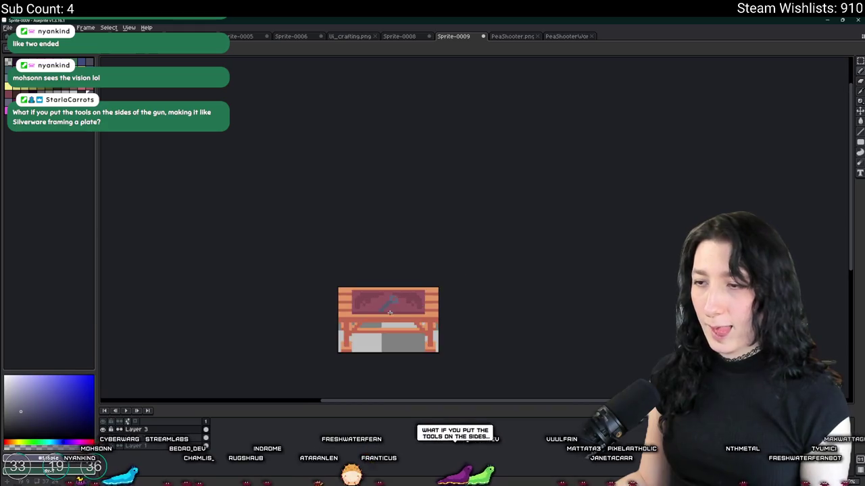
pyautogui.scroll(5, 390, 312)
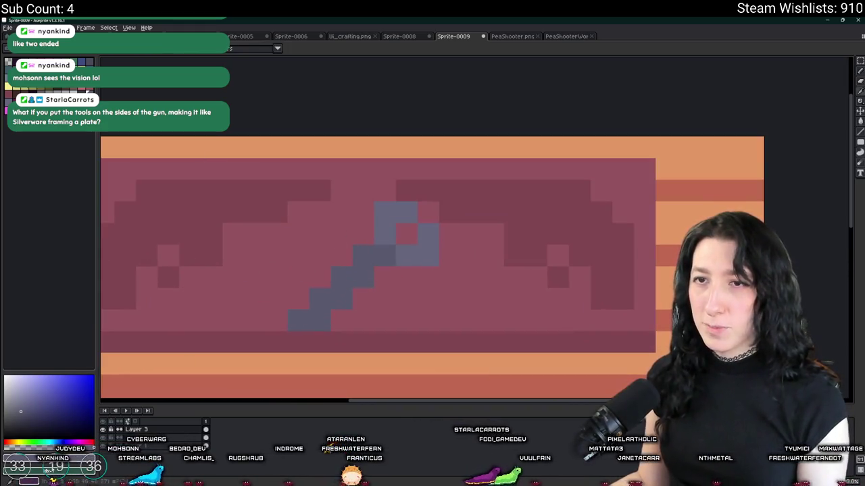
# - Fill the tool's handle yellow and extend it diagonally down-left, undoing a stray pixel
pyautogui.click(368, 262)
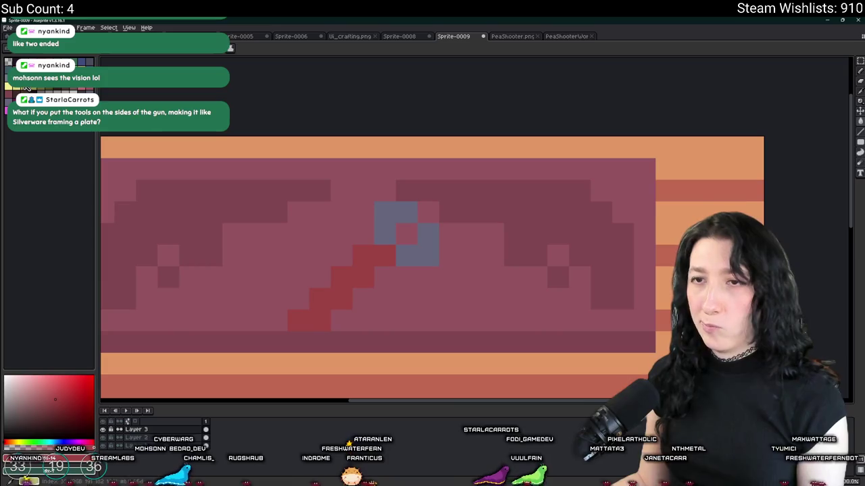
pyautogui.click(18, 444)
pyautogui.click(357, 259)
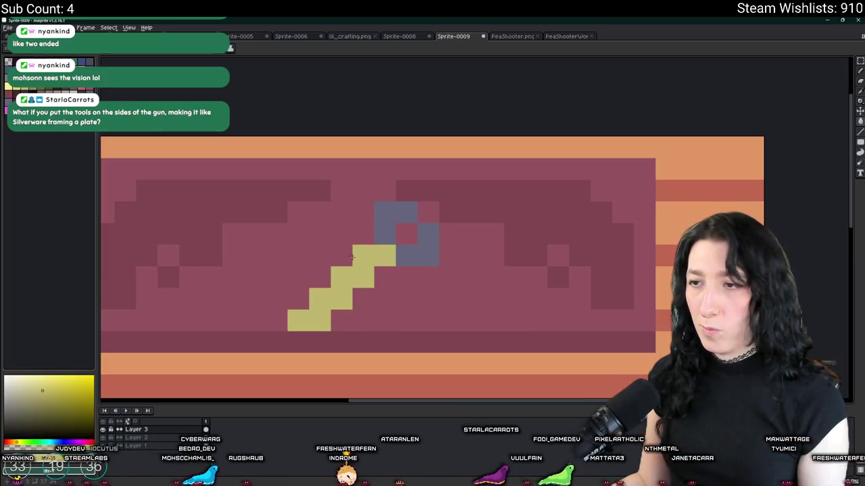
pyautogui.moveTo(383, 270); pyautogui.dragTo(321, 341)
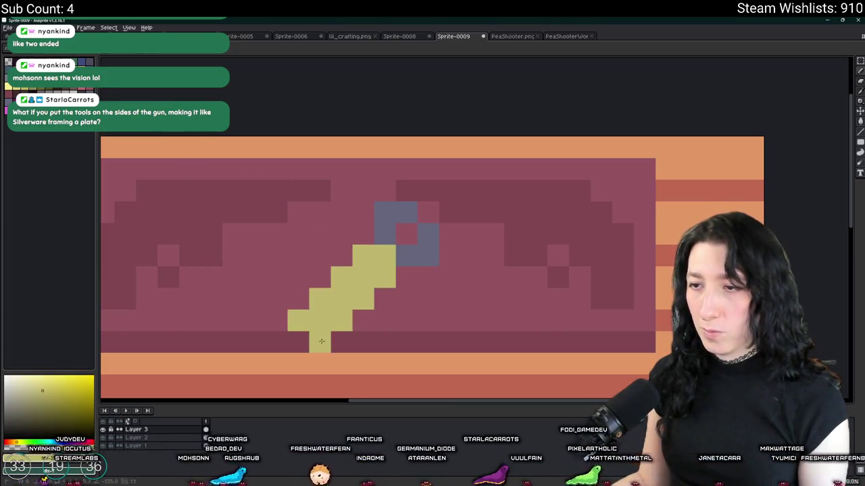
pyautogui.scroll(-4, 317, 340)
pyautogui.scroll(3, 365, 270)
pyautogui.scroll(2, 365, 203)
pyautogui.click(369, 169)
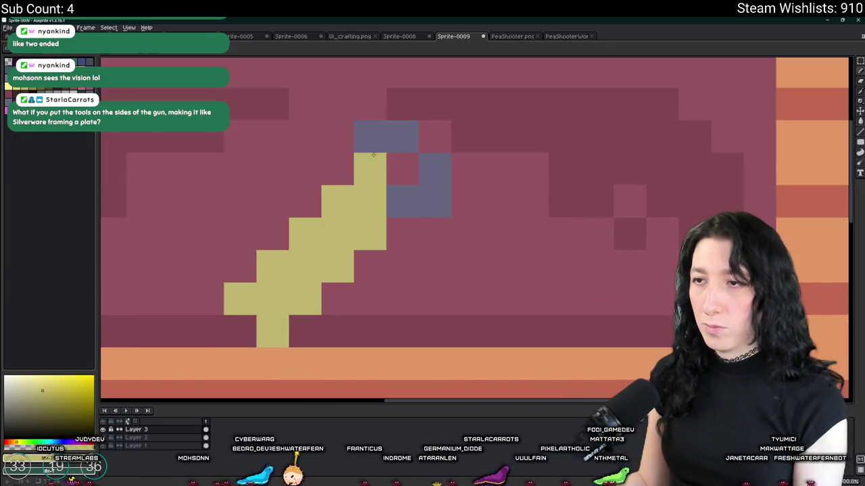
pyautogui.hotkey('ctrl', 'z')
# - Recolour the hooked head a darker grey-blue, undoing an accidental blue fill on the handle
pyautogui.keyDown('alt'); pyautogui.click(395, 156); pyautogui.keyUp('alt')
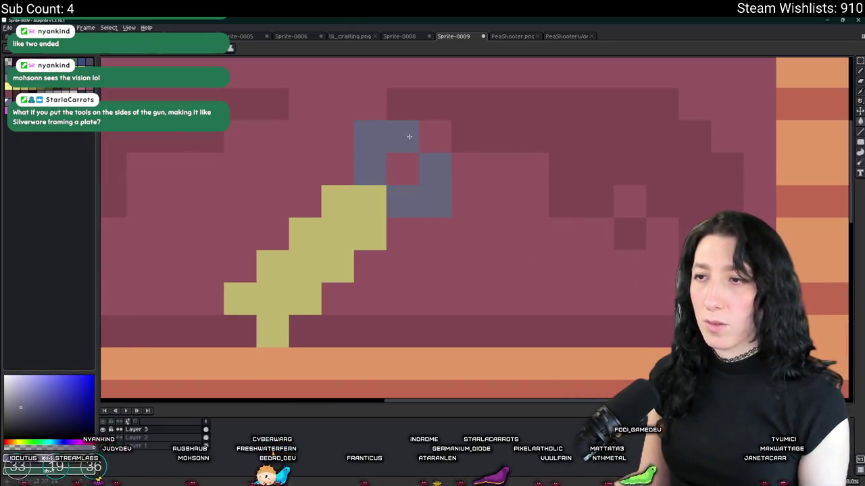
pyautogui.click(392, 141)
pyautogui.click(435, 185)
pyautogui.scroll(-3, 432, 181)
pyautogui.scroll(-3, 462, 183)
pyautogui.scroll(3, 462, 183)
pyautogui.click(380, 178)
pyautogui.click(382, 179)
pyautogui.hotkey('ctrl', 'z')
pyautogui.scroll(-2, 387, 180)
pyautogui.scroll(-1, 432, 202)
pyautogui.press('m')
pyautogui.scroll(2, 432, 203)
# - Select the axe, flip it vertically and move it to the red panel's top-left corner
pyautogui.moveTo(387, 207)
pyautogui.mouseDown()
pyautogui.moveTo(479, 323)
pyautogui.moveTo(333, 267)
pyautogui.moveTo(425, 275)
pyautogui.mouseUp()
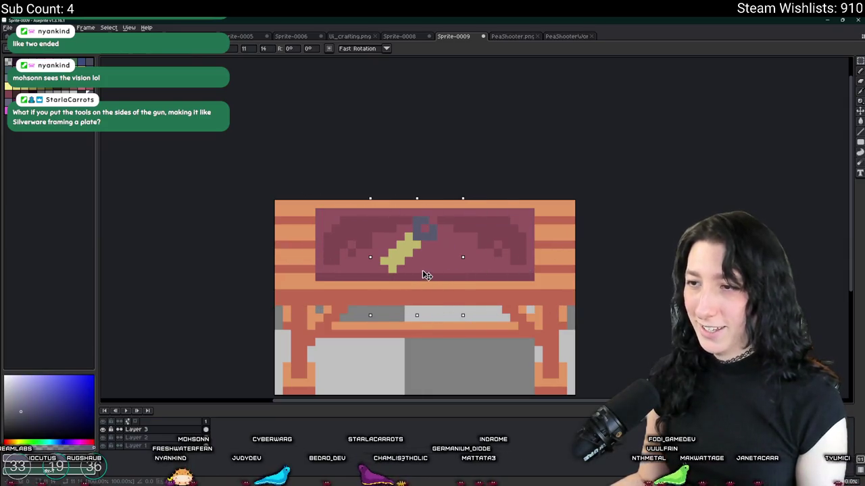
pyautogui.hotkey('shift', 'v')
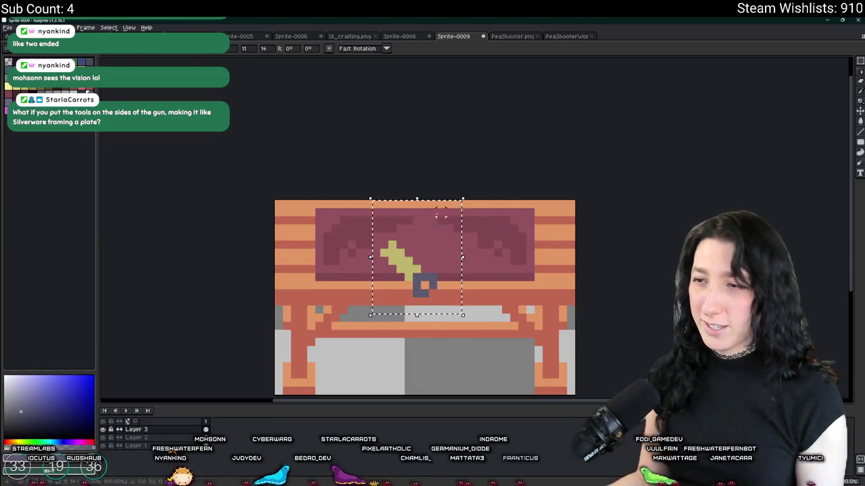
pyautogui.moveTo(413, 266); pyautogui.dragTo(355, 234)
pyautogui.click(440, 236)
pyautogui.scroll(-2, 441, 237)
pyautogui.scroll(2, 407, 239)
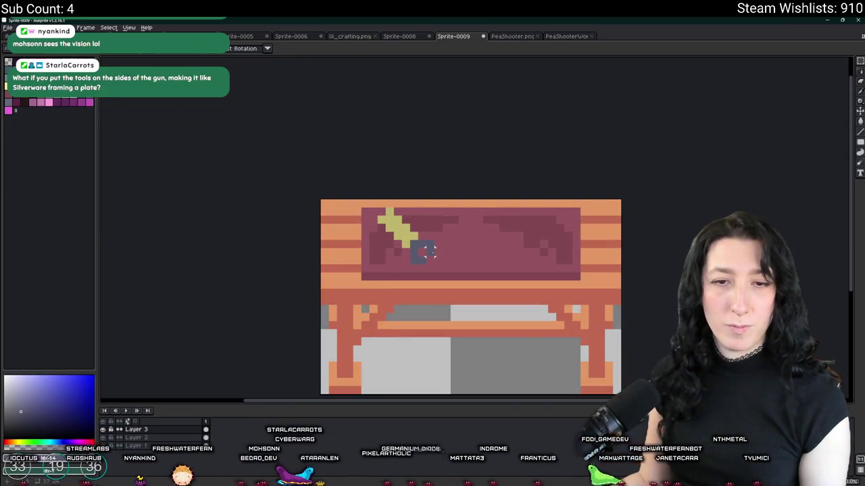
pyautogui.scroll(1, 433, 252)
pyautogui.scroll(1, 436, 247)
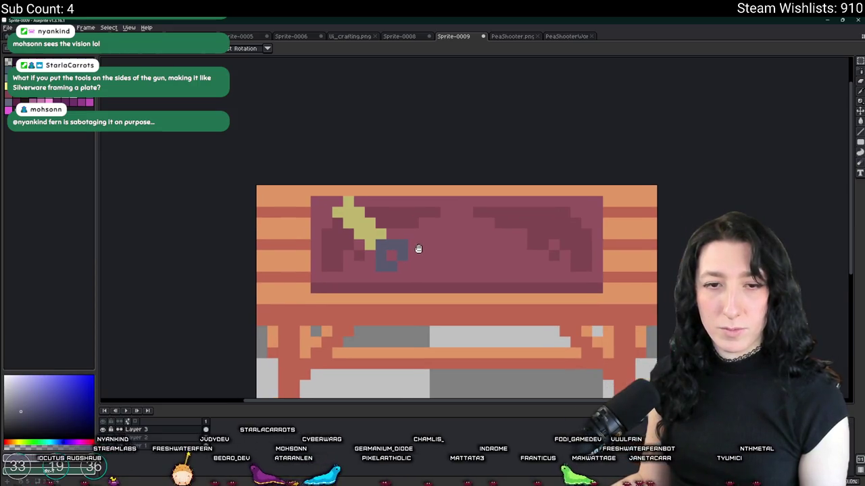
pyautogui.scroll(2, 387, 233)
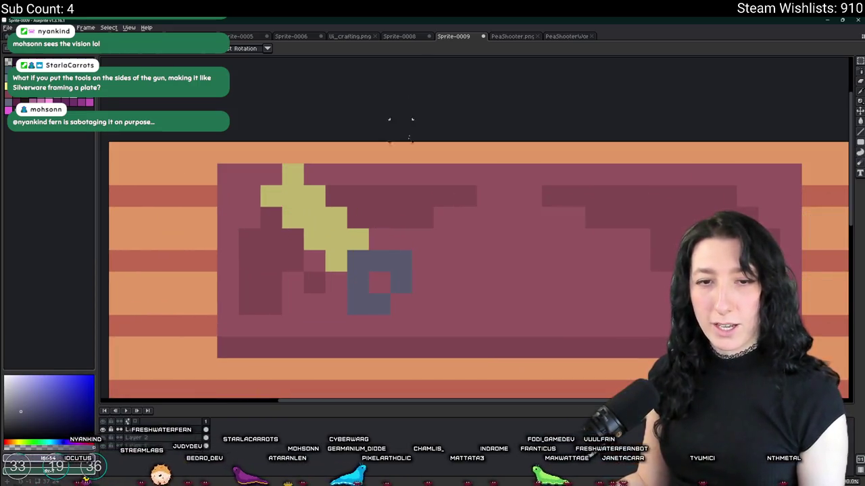
pyautogui.scroll(-1, 397, 211)
pyautogui.scroll(1, 401, 209)
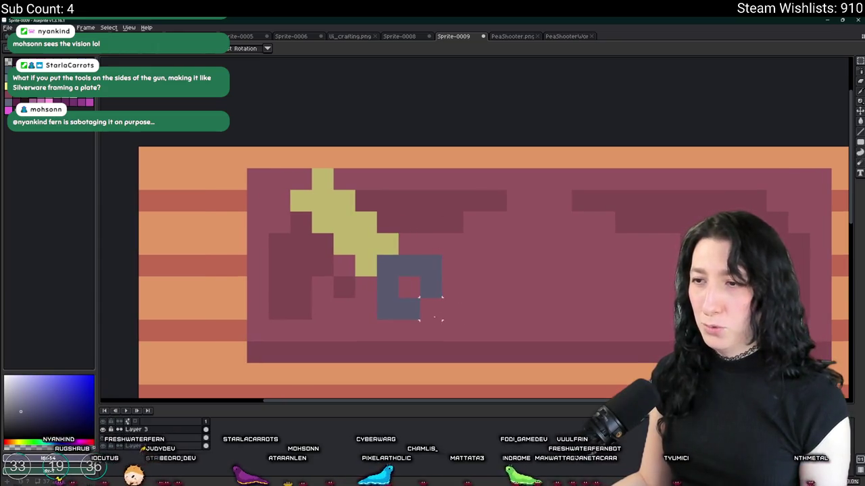
# - Recolour the axe's yellow handle green after trying and undoing dark red, then pick a darker green
pyautogui.keyDown('alt'); pyautogui.click(324, 206); pyautogui.keyUp('alt')
pyautogui.keyDown('alt'); pyautogui.click(406, 222); pyautogui.keyUp('alt')
pyautogui.click(349, 222)
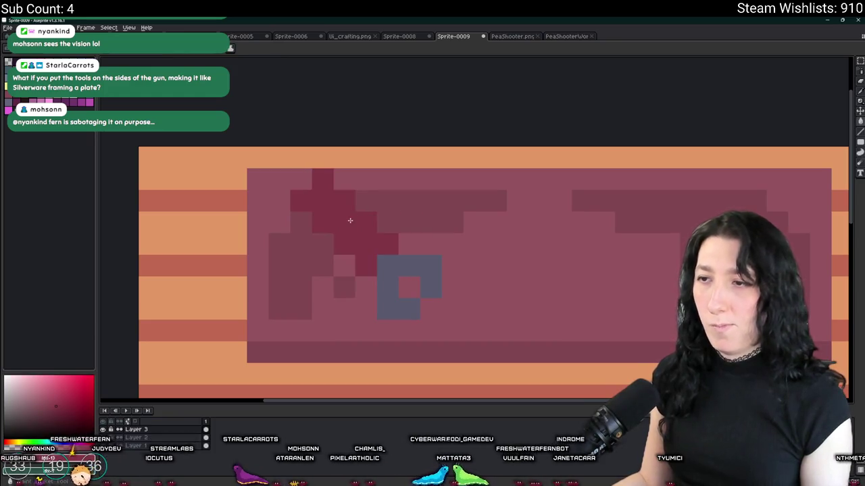
pyautogui.scroll(-3, 379, 236)
pyautogui.scroll(1, 389, 248)
pyautogui.hotkey('ctrl', 'z')
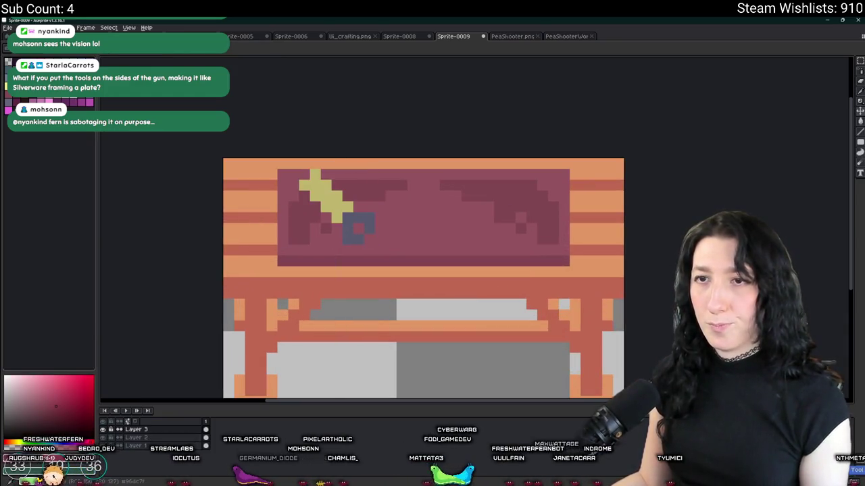
pyautogui.click(31, 444)
pyautogui.click(317, 181)
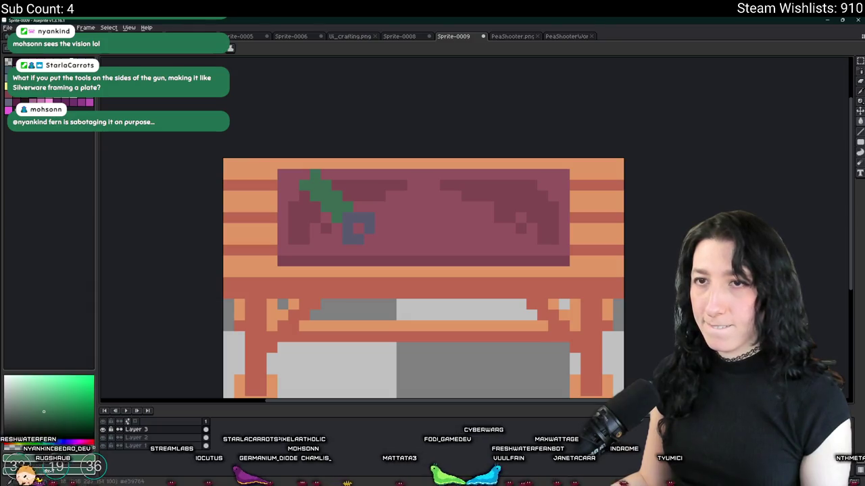
pyautogui.keyDown('alt'); pyautogui.click(342, 217); pyautogui.keyUp('alt')
pyautogui.scroll(-3, 371, 225)
pyautogui.scroll(-1, 371, 226)
pyautogui.scroll(-1, 371, 226)
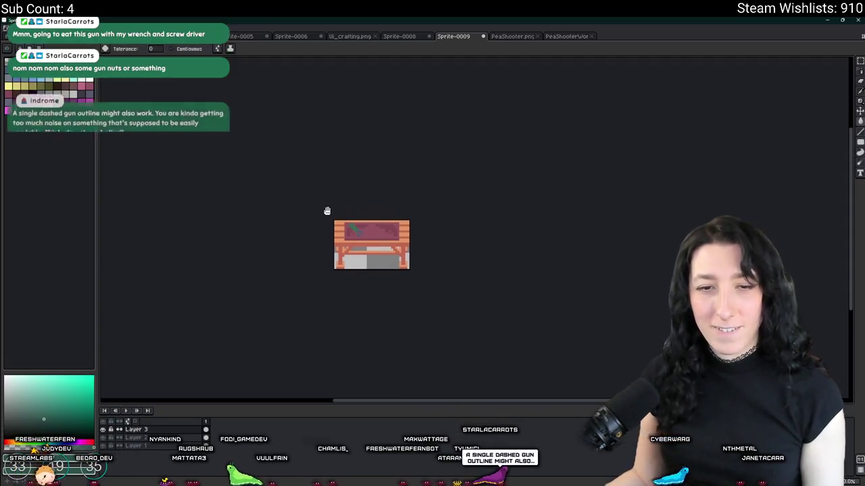
# - Select the tool on the panel, flip it vertically and shift it right
pyautogui.scroll(1, 335, 209)
pyautogui.scroll(1, 334, 209)
pyautogui.scroll(3, 338, 210)
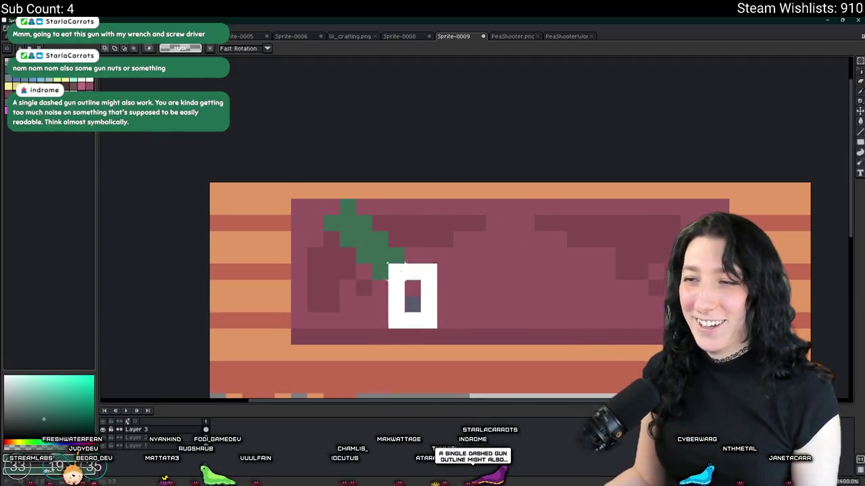
pyautogui.moveTo(438, 329); pyautogui.dragTo(290, 184)
pyautogui.hotkey('shift', 'v')
pyautogui.moveTo(392, 270)
pyautogui.mouseDown()
pyautogui.moveTo(517, 279)
pyautogui.moveTo(536, 261)
pyautogui.moveTo(517, 198)
pyautogui.mouseUp()
pyautogui.click(532, 212)
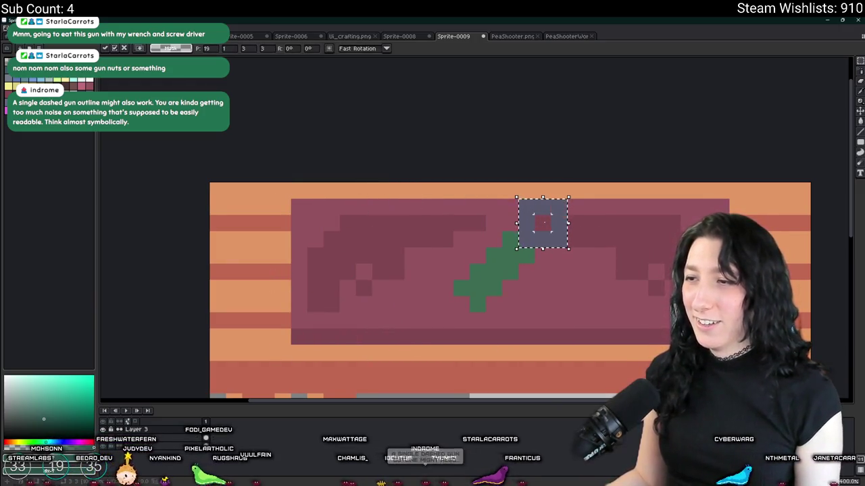
pyautogui.scroll(-1, 556, 293)
pyautogui.scroll(-2, 556, 294)
pyautogui.scroll(1, 551, 304)
pyautogui.moveTo(443, 232)
pyautogui.mouseDown()
pyautogui.moveTo(576, 316)
pyautogui.moveTo(492, 304)
pyautogui.mouseUp()
pyautogui.scroll(1, 579, 306)
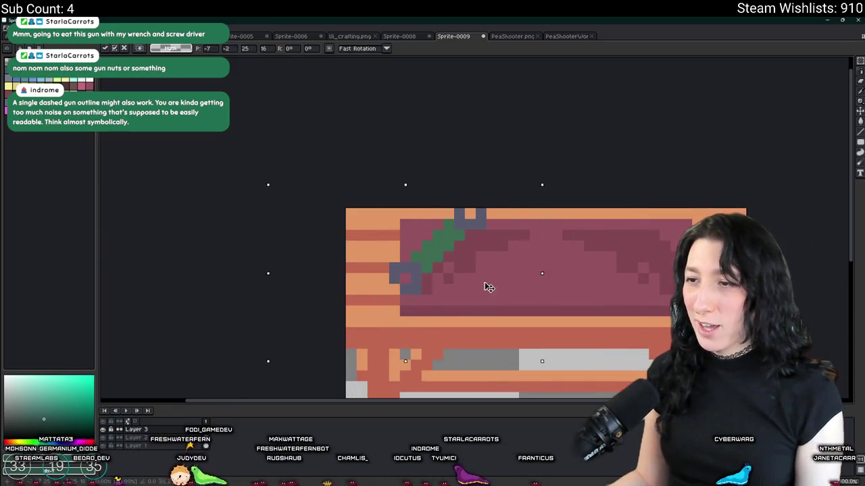
pyautogui.scroll(-1, 588, 280)
pyautogui.scroll(2, 521, 276)
pyautogui.scroll(1, 477, 279)
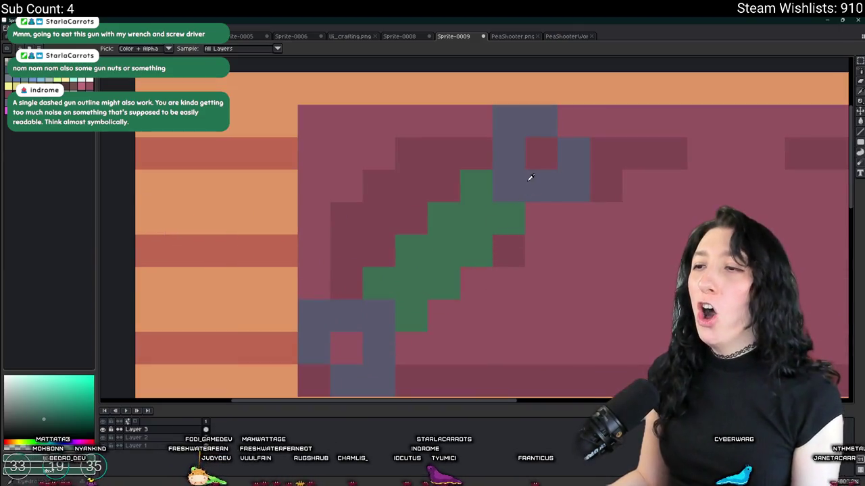
# - Sample the wrench head's grey and bucket-fill the green shaft with it
pyautogui.keyDown('alt'); pyautogui.click(529, 178); pyautogui.keyUp('alt')
pyautogui.press('g')
pyautogui.click(486, 209)
pyautogui.scroll(-3, 486, 209)
pyautogui.scroll(2, 483, 210)
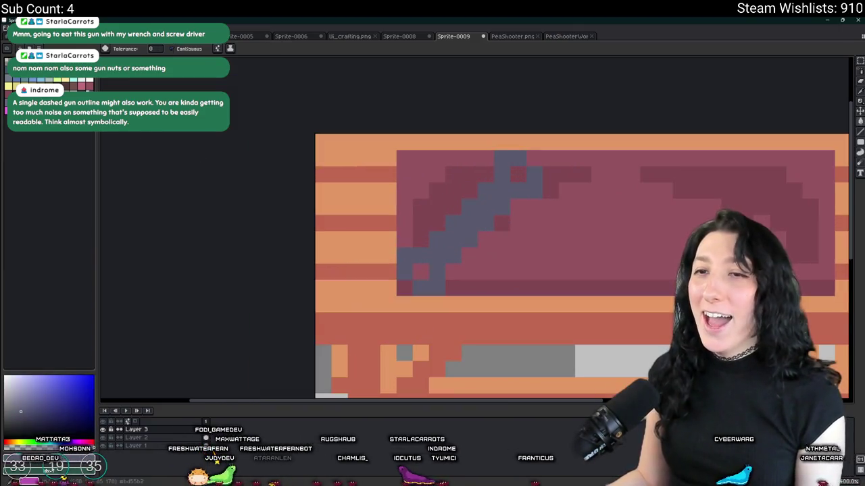
# - Shade the wrench edge with dark grey pixels, adding lighter and darker touch-ups at both ends
pyautogui.press('b')
pyautogui.scroll(2, 463, 216)
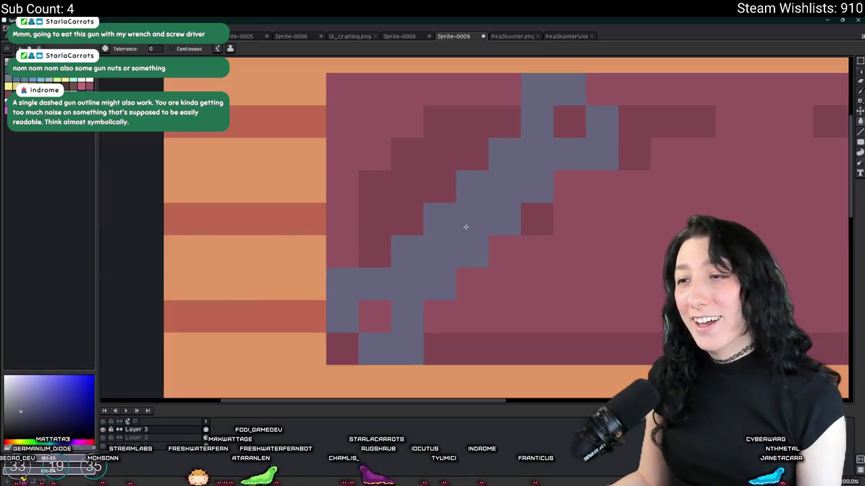
pyautogui.moveTo(435, 296); pyautogui.dragTo(543, 183)
pyautogui.click(435, 316)
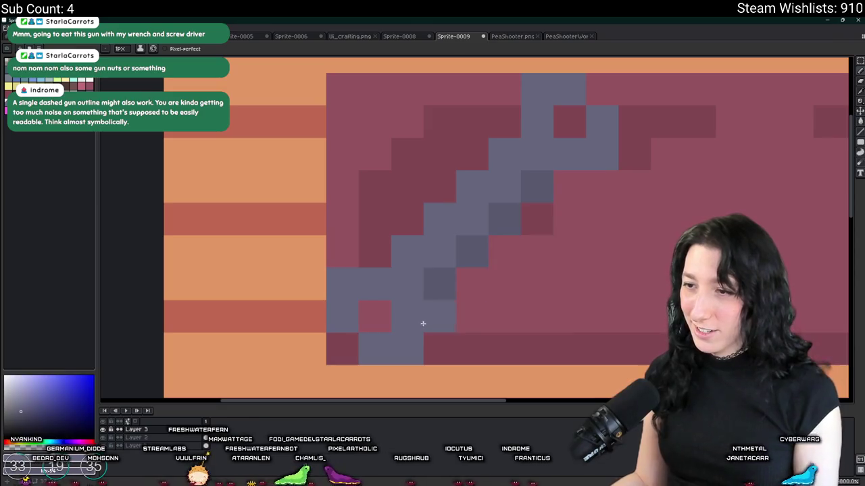
pyautogui.click(411, 359)
pyautogui.click(599, 166)
pyautogui.scroll(-5, 596, 188)
pyautogui.scroll(1, 596, 188)
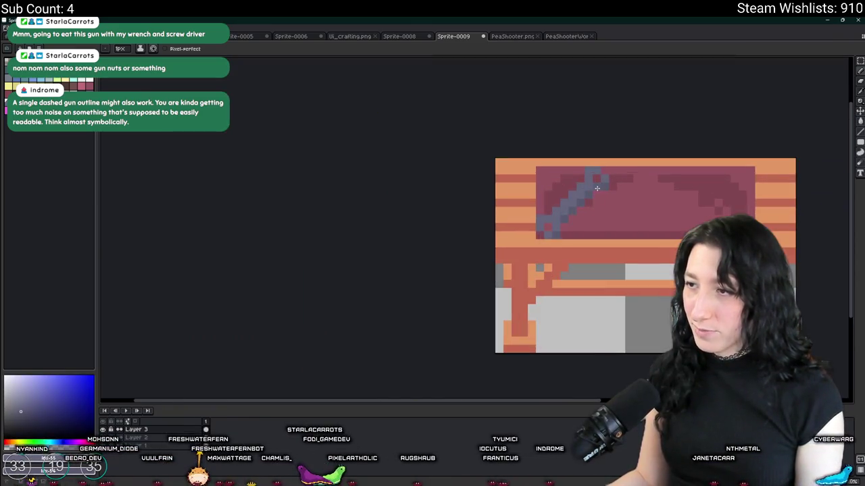
pyautogui.scroll(1, 597, 189)
pyautogui.scroll(-3, 548, 242)
pyautogui.scroll(-1, 548, 242)
# - Select the wrench, move it toward the lower left, and drop the selection
pyautogui.press('m')
pyautogui.scroll(1, 539, 297)
pyautogui.scroll(2, 539, 298)
pyautogui.moveTo(558, 305); pyautogui.dragTo(359, 170)
pyautogui.moveTo(435, 218)
pyautogui.mouseDown()
pyautogui.moveTo(629, 220)
pyautogui.moveTo(592, 207)
pyautogui.moveTo(395, 221)
pyautogui.moveTo(415, 212)
pyautogui.moveTo(413, 222)
pyautogui.mouseUp()
pyautogui.press('b')
pyautogui.scroll(1, 399, 280)
pyautogui.scroll(1, 379, 257)
pyautogui.scroll(-1, 379, 258)
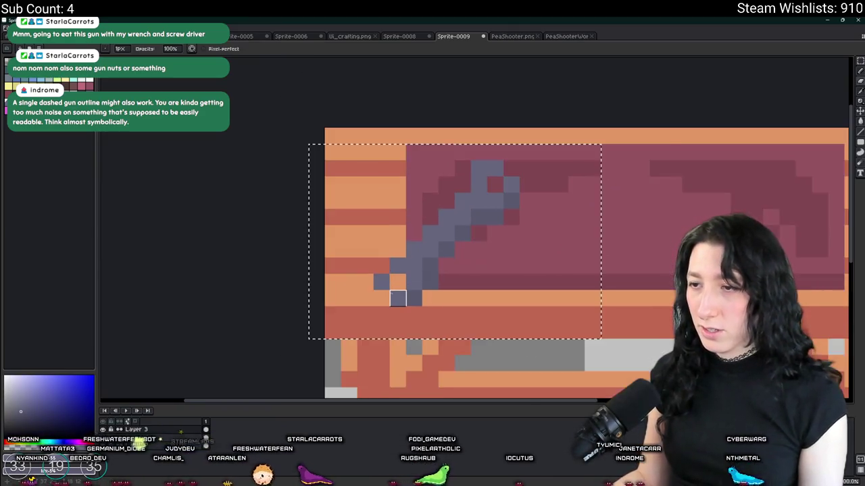
pyautogui.scroll(1, 429, 299)
pyautogui.scroll(-3, 494, 320)
pyautogui.press('v')
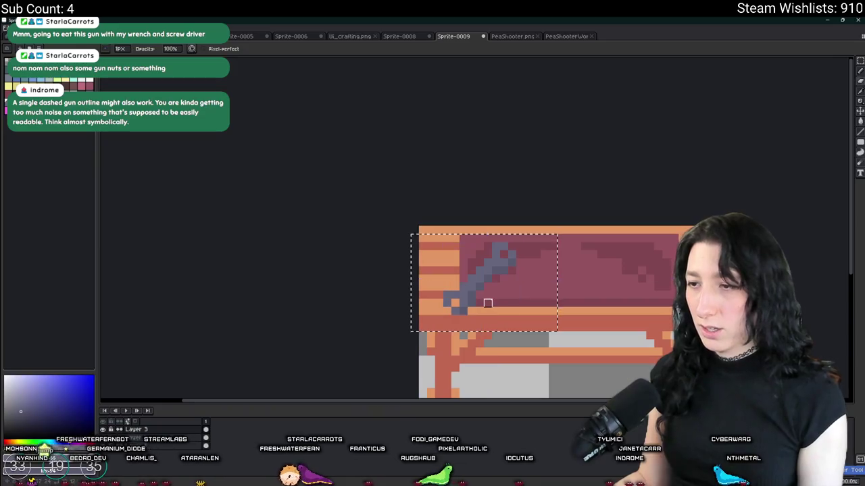
pyautogui.hotkey('ctrl', 'd')
pyautogui.scroll(-1, 494, 320)
pyautogui.scroll(2, 494, 270)
pyautogui.press('i')
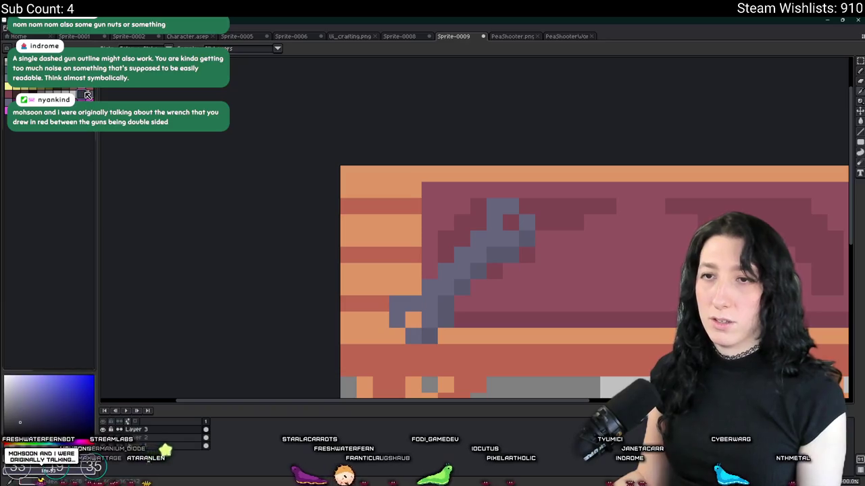
# - Darken the wrench's lower-right edge and repaint pixels along its shaft and top
pyautogui.moveTo(526, 237); pyautogui.dragTo(495, 254)
pyautogui.press('b')
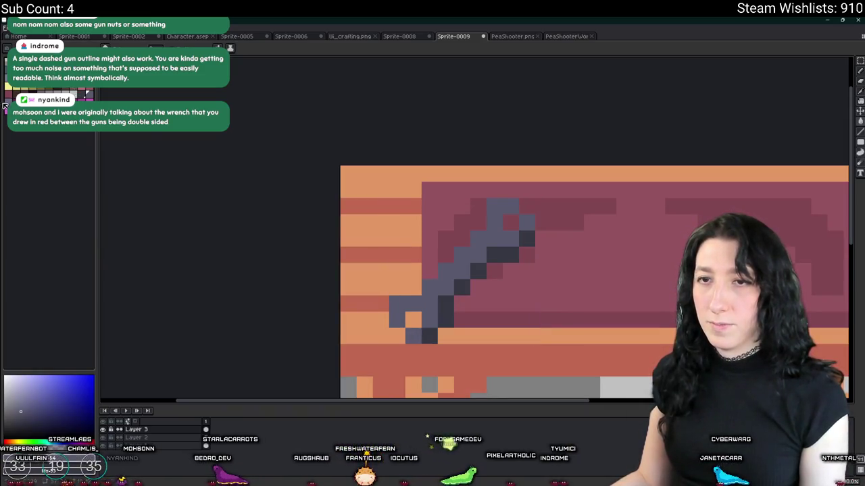
pyautogui.scroll(1, 391, 342)
pyautogui.moveTo(501, 191); pyautogui.dragTo(434, 268)
pyautogui.click(507, 182)
pyautogui.scroll(-5, 620, 226)
# - Select the wrench, nudge it slightly and commit its final position on the table top
pyautogui.moveTo(620, 226); pyautogui.dragTo(549, 242)
pyautogui.moveTo(482, 214)
pyautogui.mouseDown()
pyautogui.moveTo(546, 267)
pyautogui.moveTo(513, 230)
pyautogui.moveTo(534, 231)
pyautogui.mouseUp()
pyautogui.press('Return')
pyautogui.click(608, 234)
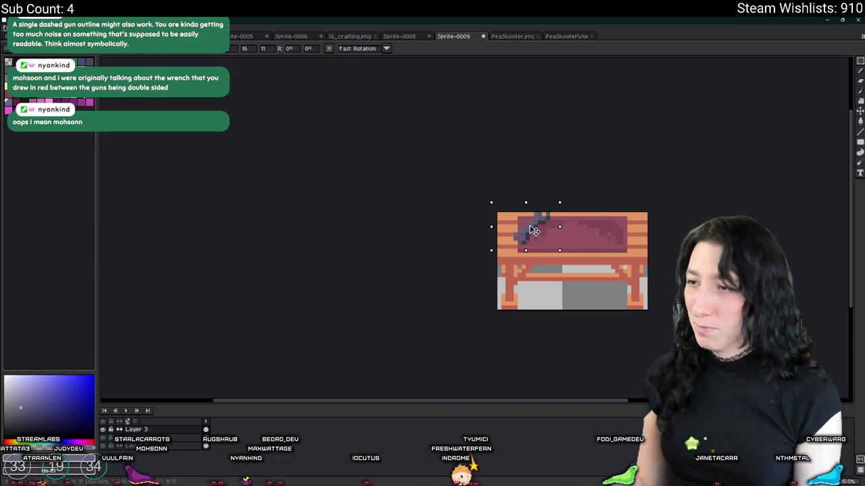
pyautogui.click(625, 259)
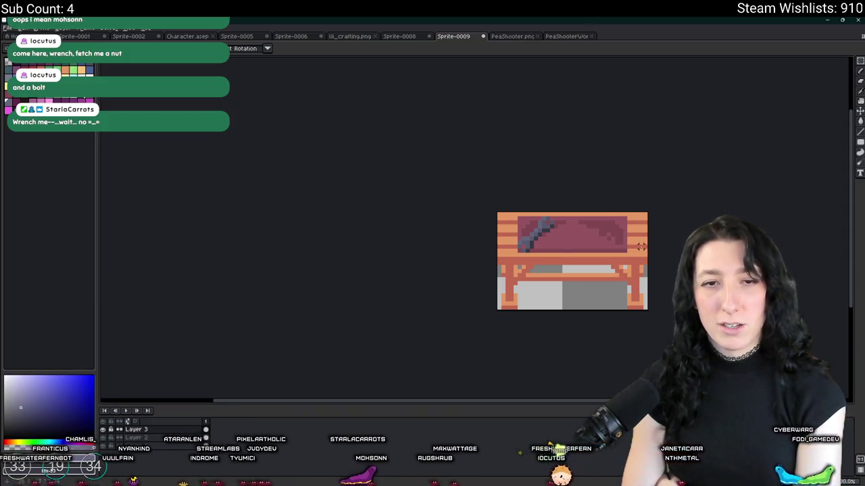
pyautogui.scroll(-2, 641, 247)
pyautogui.scroll(-2, 641, 247)
pyautogui.scroll(-1, 641, 247)
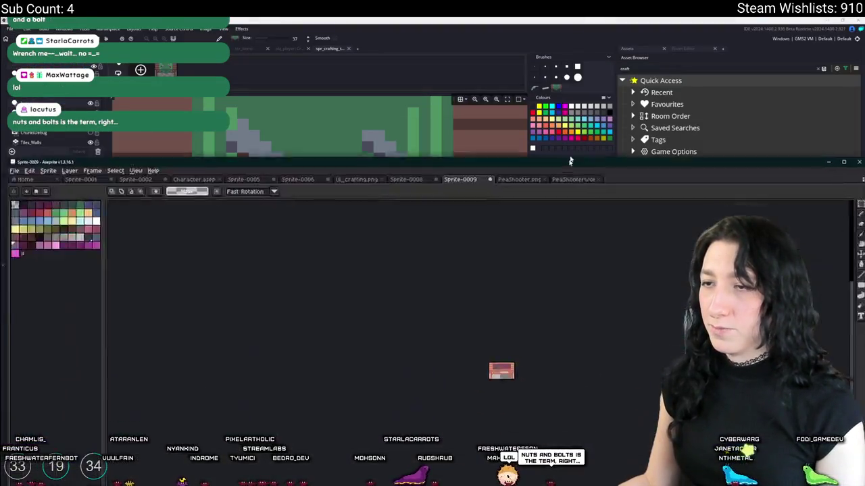
# - Open Aseprite's F7 live preview, view GameMaker's spr_crafting_table sprite, then restore Aseprite full-size
pyautogui.press('F7')
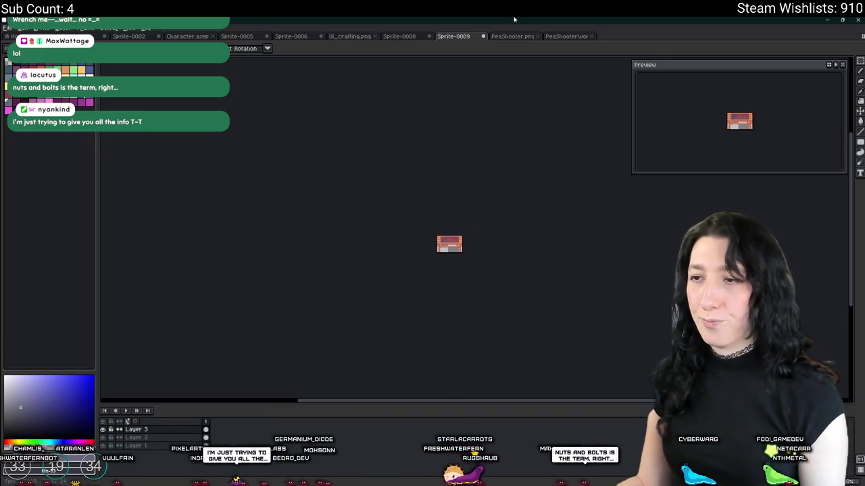
pyautogui.moveTo(511, 22); pyautogui.dragTo(423, 337)
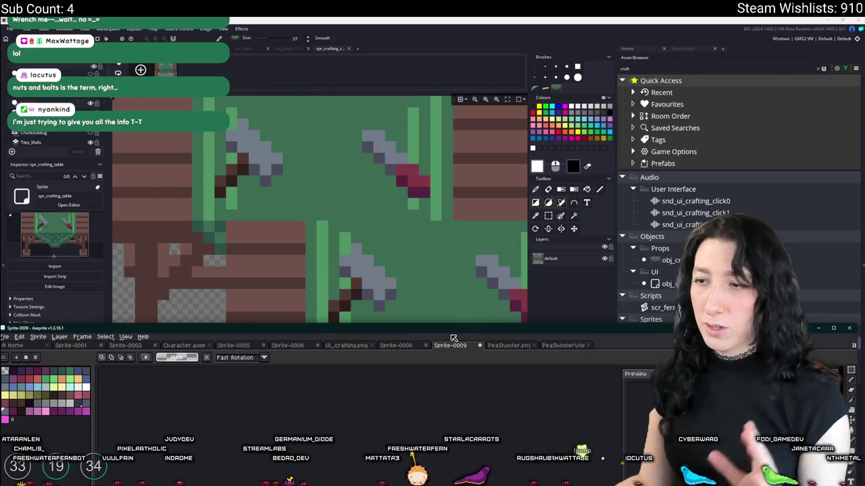
pyautogui.moveTo(445, 328); pyautogui.dragTo(445, 4)
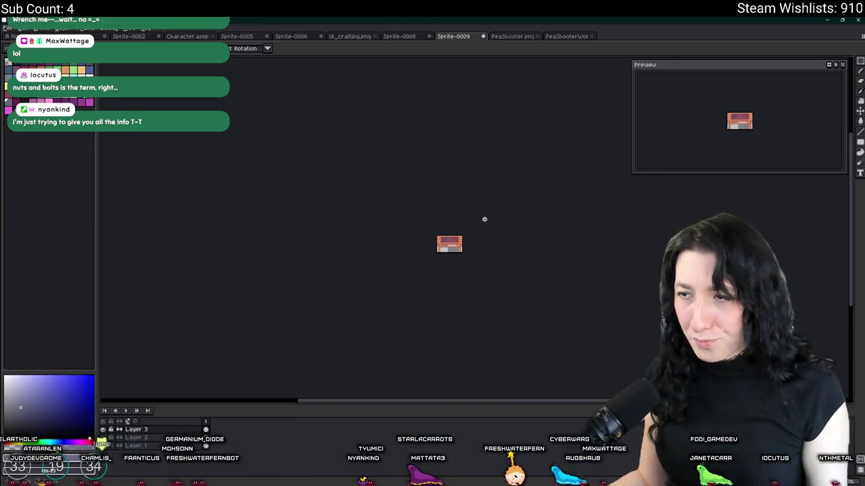
# - Extend the small grey mark on the lid with blue-grey pixels and darken one pixel
pyautogui.scroll(3, 484, 219)
pyautogui.scroll(2, 484, 219)
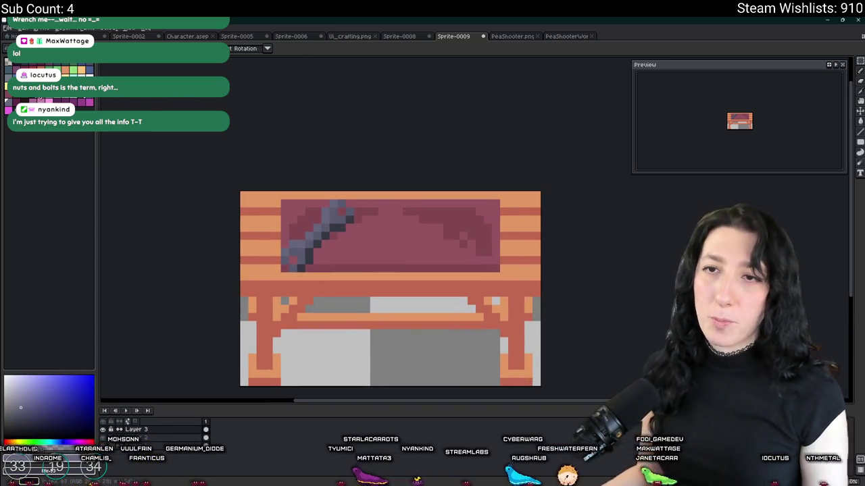
pyautogui.scroll(1, 447, 233)
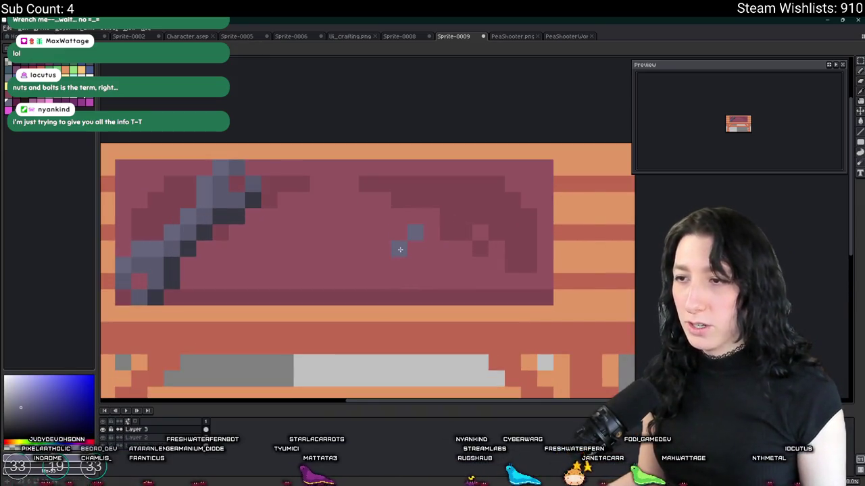
pyautogui.scroll(1, 400, 250)
pyautogui.click(395, 257)
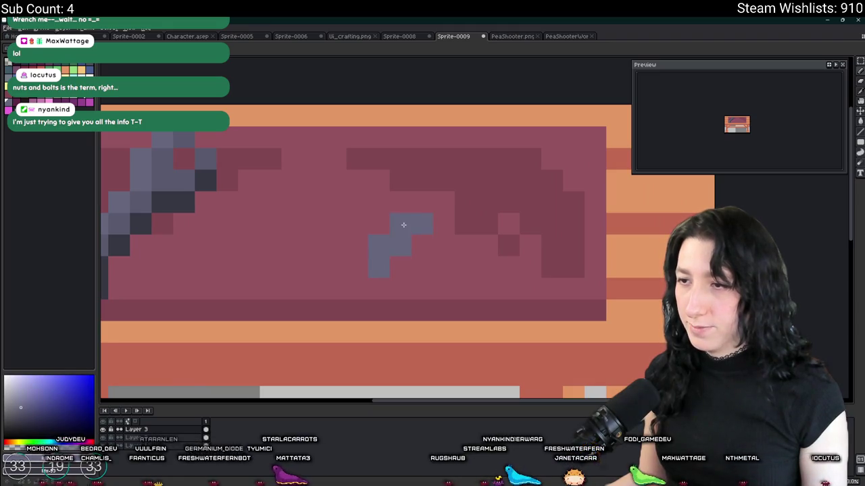
pyautogui.moveTo(422, 246); pyautogui.dragTo(401, 266)
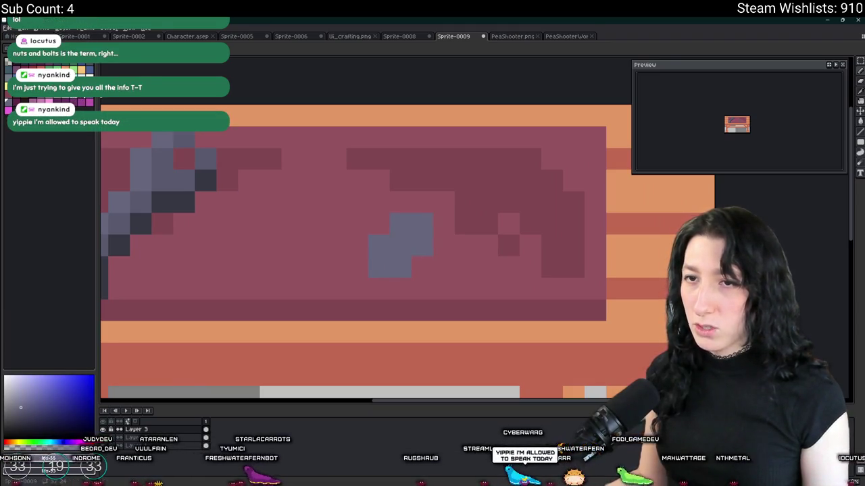
pyautogui.click(399, 233)
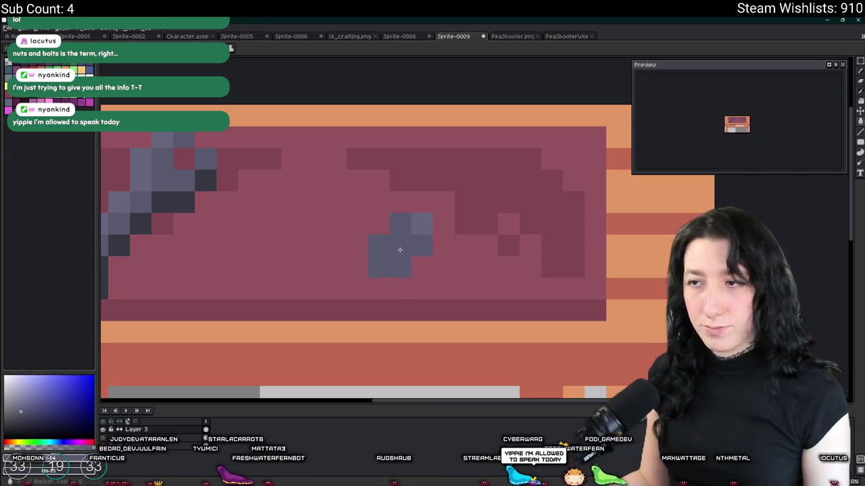
# - Paint four dark pixels around the small bolt's centre
pyautogui.scroll(-5, 399, 250)
pyautogui.scroll(5, 399, 250)
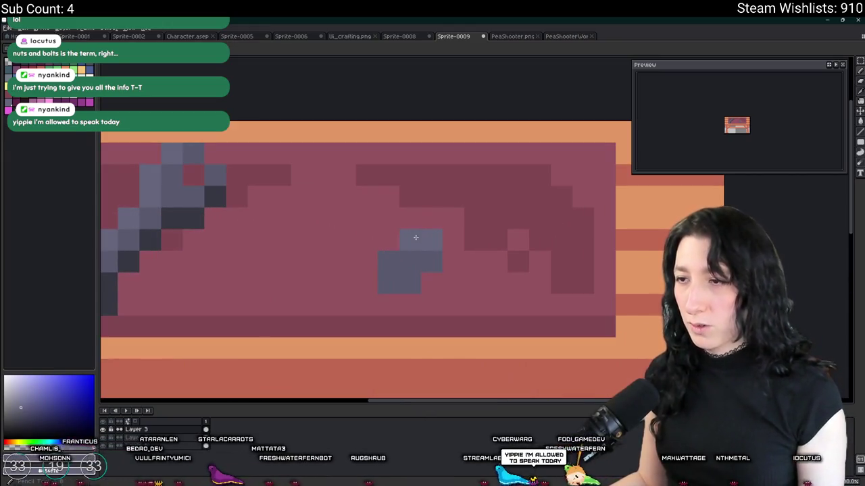
pyautogui.scroll(-5, 415, 254)
pyautogui.scroll(4, 398, 265)
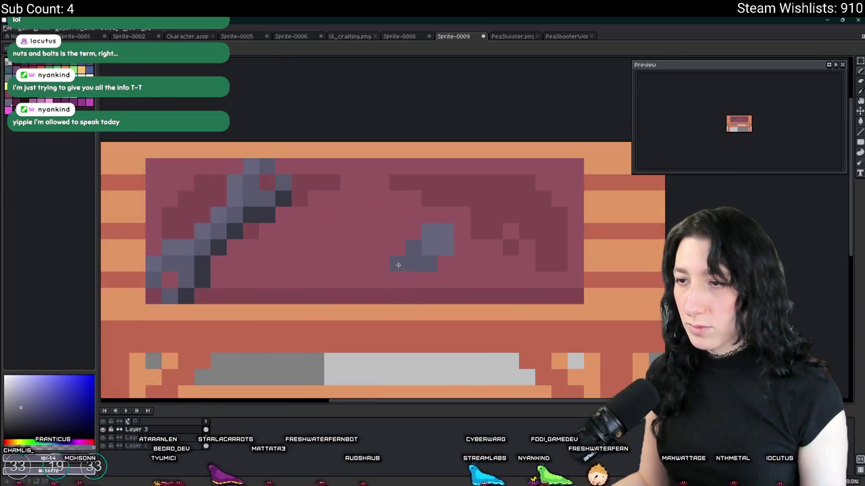
pyautogui.scroll(-3, 404, 273)
pyautogui.scroll(-2, 438, 306)
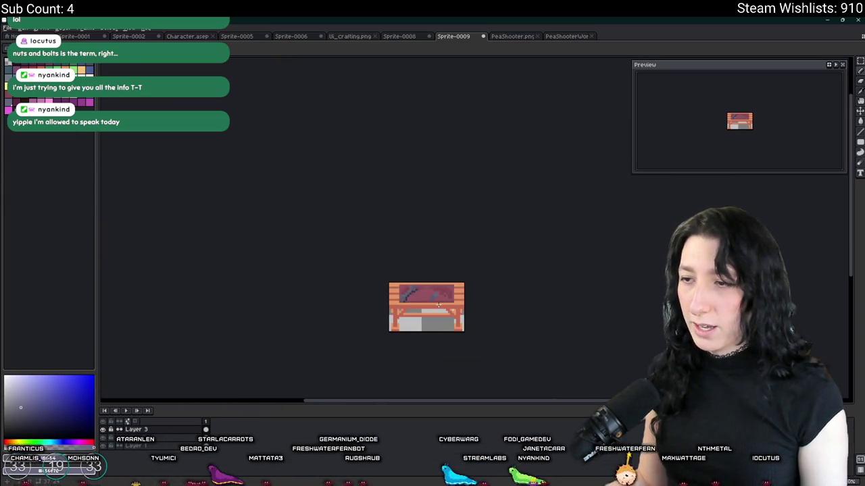
pyautogui.scroll(2, 438, 305)
pyautogui.scroll(2, 438, 306)
pyautogui.scroll(2, 496, 351)
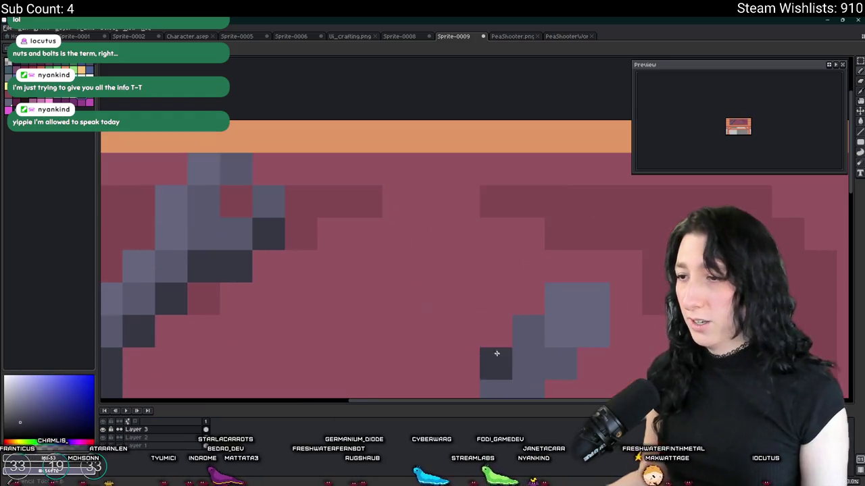
pyautogui.scroll(-2, 496, 351)
pyautogui.click(466, 302)
pyautogui.click(532, 302)
pyautogui.click(498, 269)
pyautogui.click(499, 334)
# - Shade the small bolt with dark and grey pixels, undoing stray marks
pyautogui.scroll(-2, 502, 336)
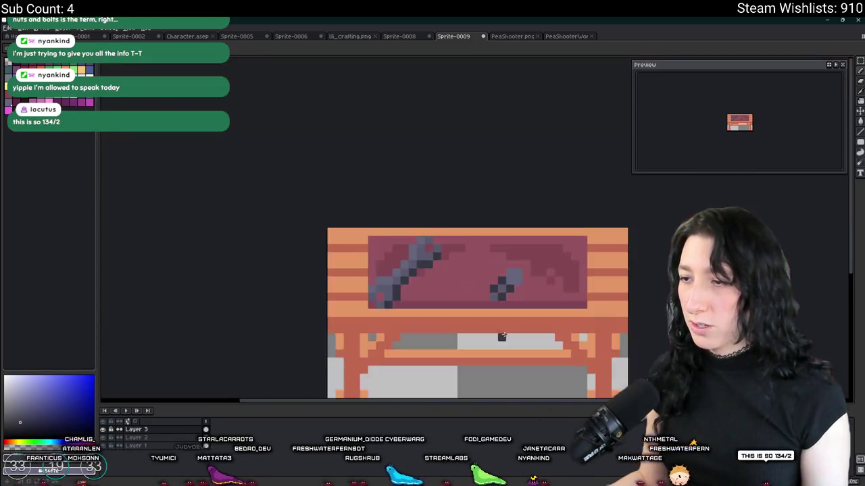
pyautogui.scroll(-3, 502, 336)
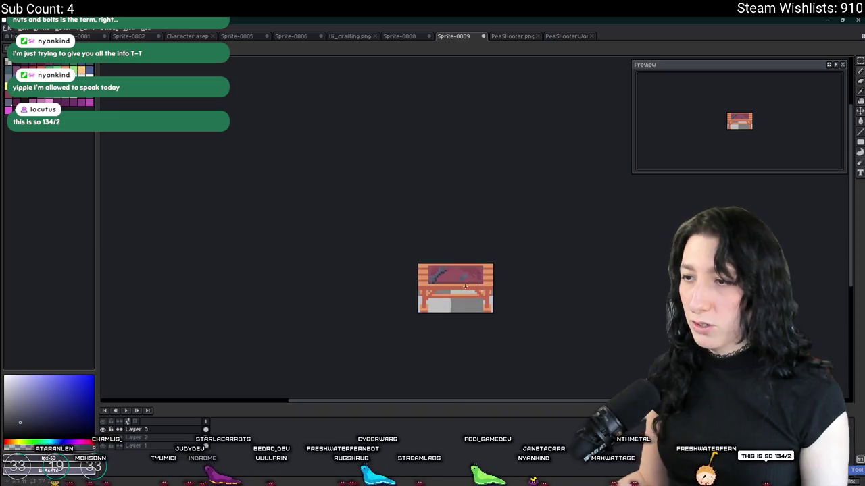
pyautogui.scroll(3, 465, 287)
pyautogui.scroll(-3, 459, 262)
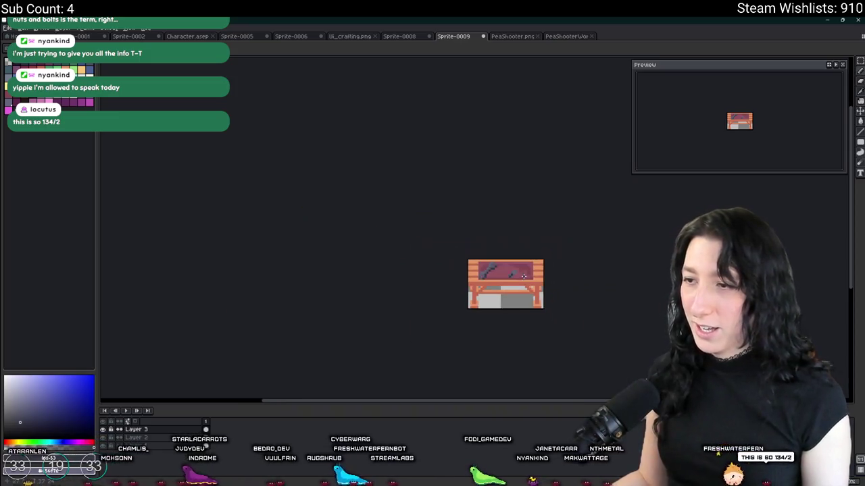
pyautogui.scroll(2, 408, 281)
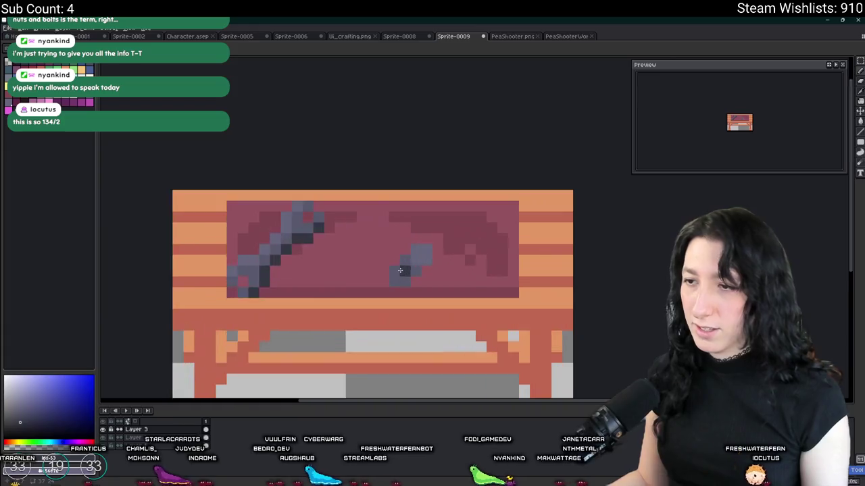
pyautogui.scroll(2, 405, 261)
pyautogui.click(410, 236)
pyautogui.click(400, 295)
pyautogui.hotkey('ctrl', 'z')
pyautogui.click(380, 299)
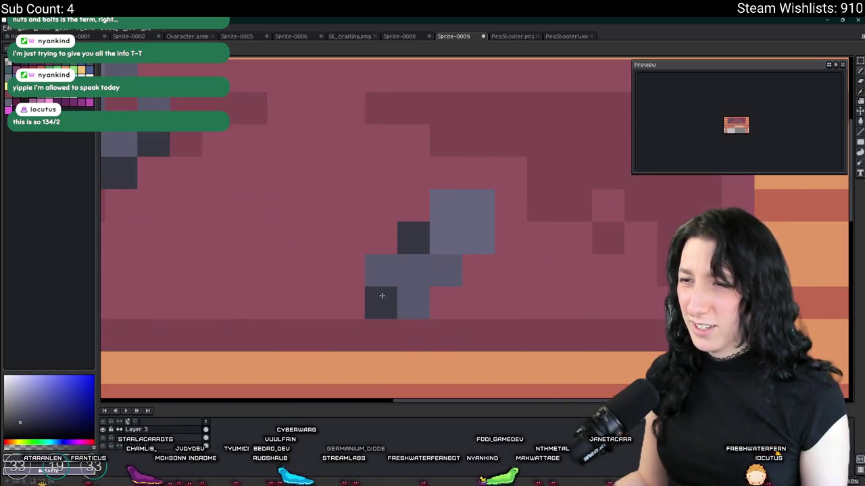
pyautogui.click(436, 270)
pyautogui.click(383, 270)
pyautogui.hotkey('ctrl', 'z')
pyautogui.click(398, 291)
pyautogui.rightClick(402, 295)
pyautogui.click(410, 282)
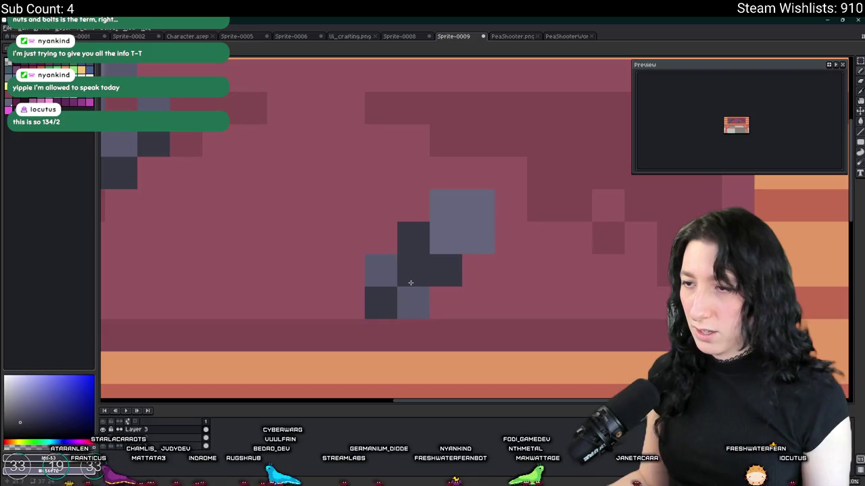
pyautogui.click(410, 287)
pyautogui.click(411, 290)
pyautogui.scroll(-5, 413, 293)
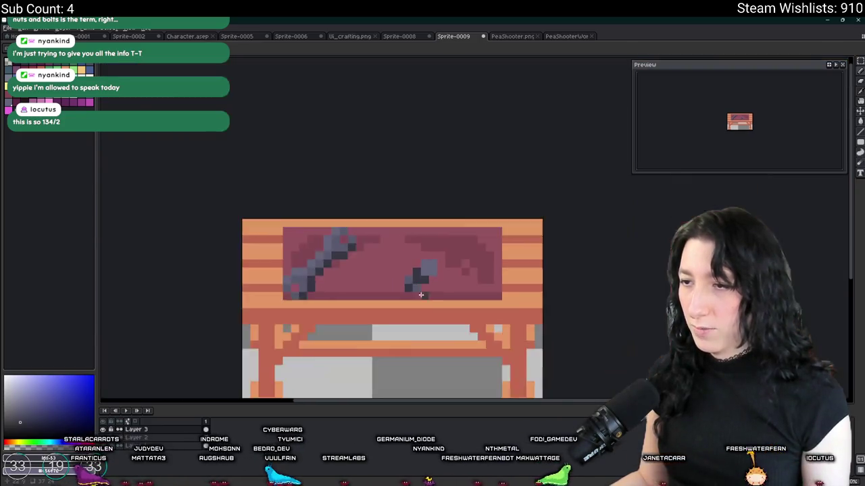
pyautogui.scroll(-1, 427, 313)
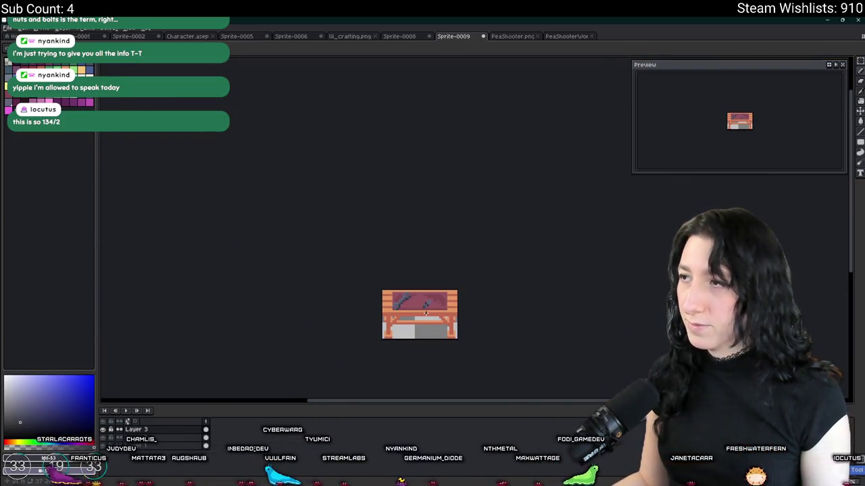
pyautogui.scroll(3, 426, 313)
pyautogui.scroll(4, 415, 297)
pyautogui.scroll(3, 406, 275)
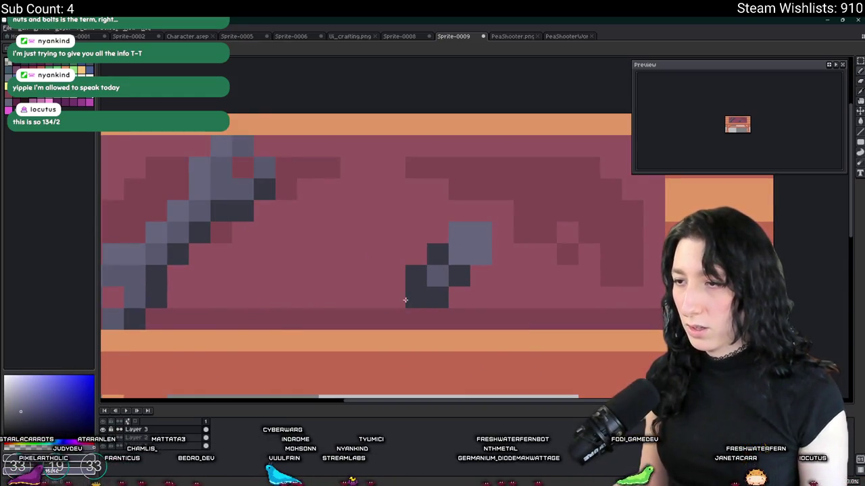
pyautogui.scroll(-1, 413, 318)
pyautogui.hotkey('ctrl', 'z')
pyautogui.click(443, 270)
pyautogui.scroll(-4, 435, 362)
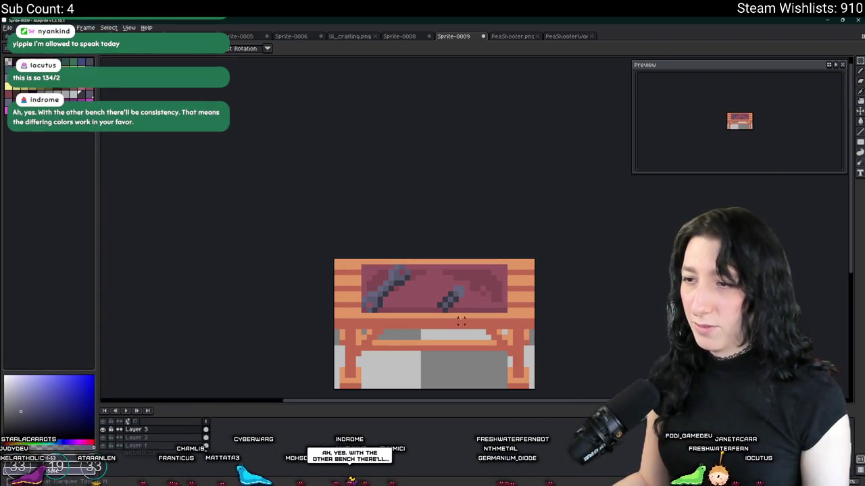
# - Move the small bolt up and right toward the lid's right end
pyautogui.moveTo(429, 325); pyautogui.dragTo(485, 286)
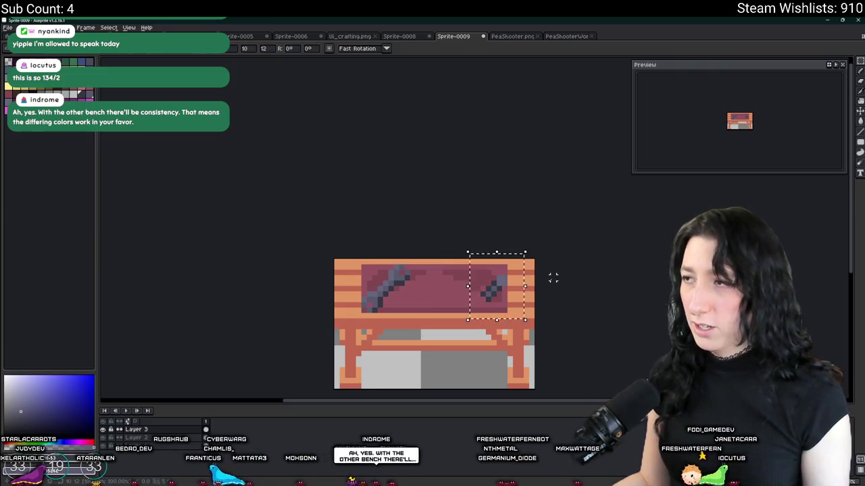
pyautogui.scroll(-3, 552, 278)
pyautogui.scroll(-1, 550, 280)
pyautogui.scroll(1, 546, 290)
pyautogui.scroll(1, 513, 291)
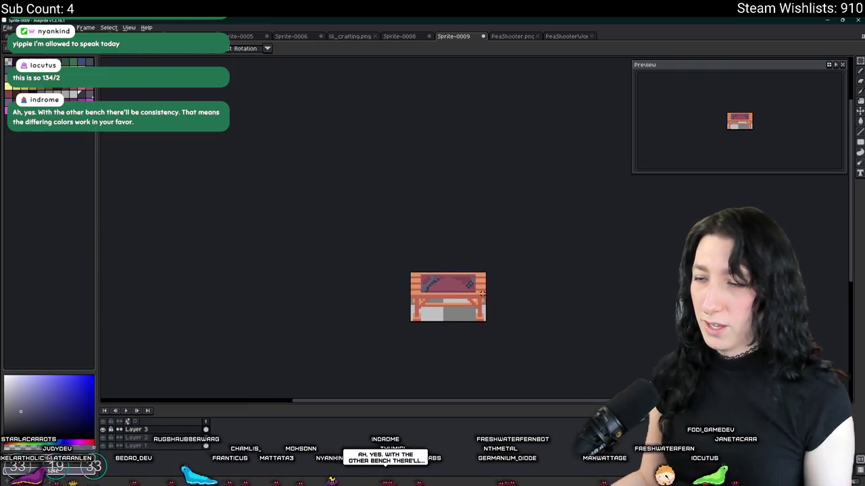
pyautogui.scroll(1, 482, 292)
# - Select the small bolt and mirror it horizontally
pyautogui.moveTo(471, 296); pyautogui.dragTo(472, 300)
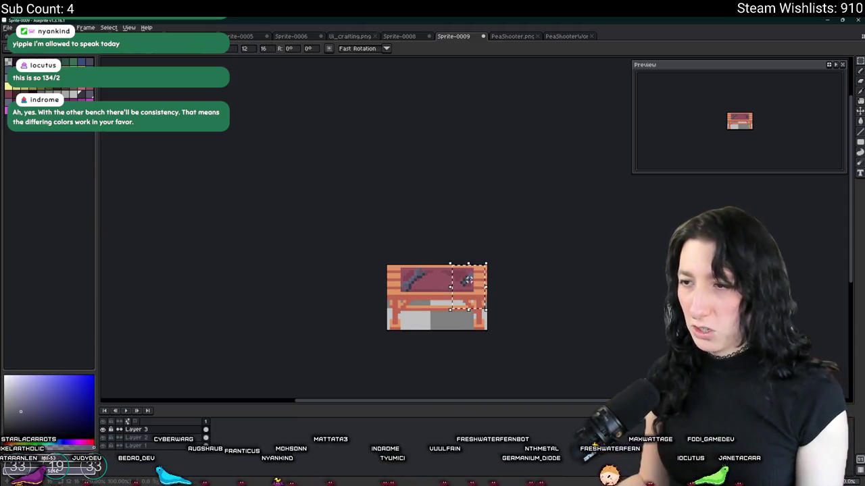
pyautogui.scroll(1, 469, 279)
pyautogui.hotkey('ctrl', 'v')
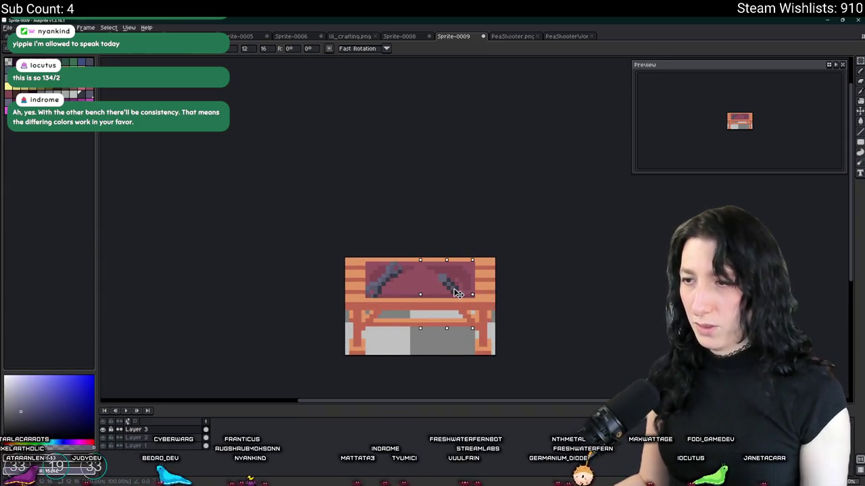
pyautogui.scroll(-1, 499, 288)
pyautogui.scroll(-1, 498, 287)
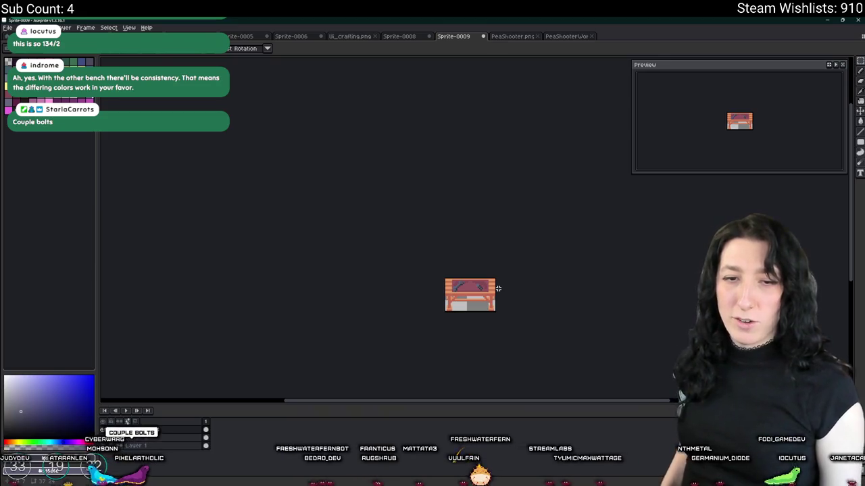
pyautogui.scroll(2, 497, 290)
# - Drag the small bolt's pixels up and left off the lid, then compare with GameMaker's crafting table
pyautogui.scroll(2, 591, 297)
pyautogui.moveTo(549, 248); pyautogui.dragTo(518, 258)
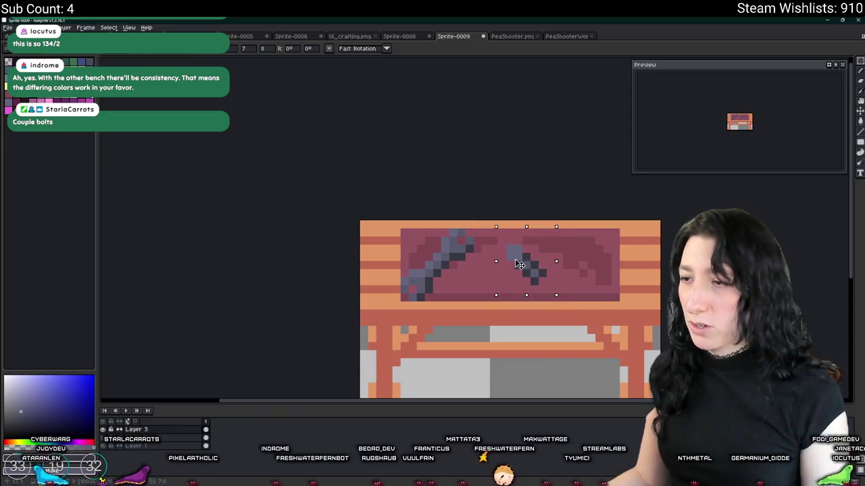
pyautogui.scroll(-2, 519, 263)
pyautogui.scroll(-1, 479, 264)
pyautogui.scroll(1, 477, 264)
pyautogui.scroll(2, 477, 264)
pyautogui.scroll(2, 446, 250)
pyautogui.scroll(2, 422, 243)
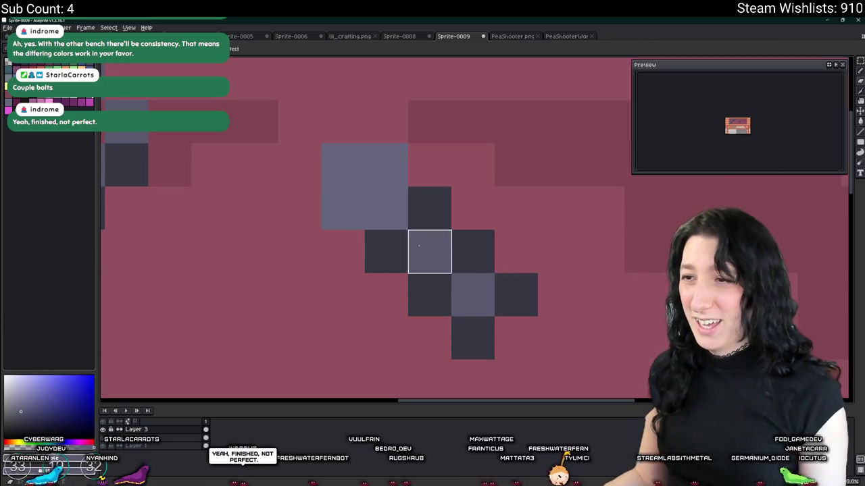
pyautogui.scroll(-3, 422, 247)
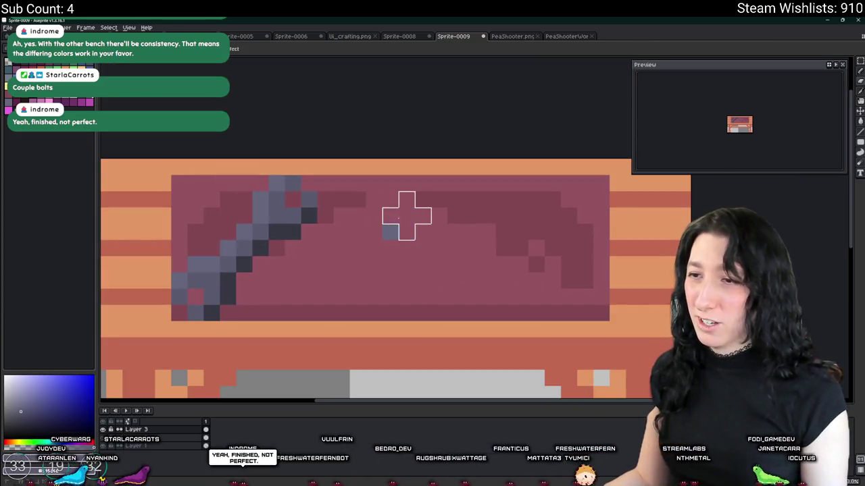
pyautogui.scroll(-4, 390, 230)
pyautogui.scroll(4, 381, 236)
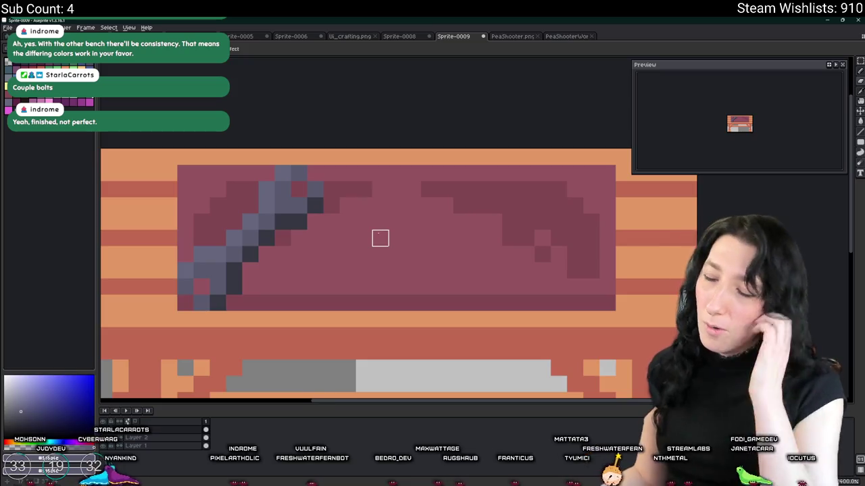
pyautogui.hotkey('alt', 'Tab')
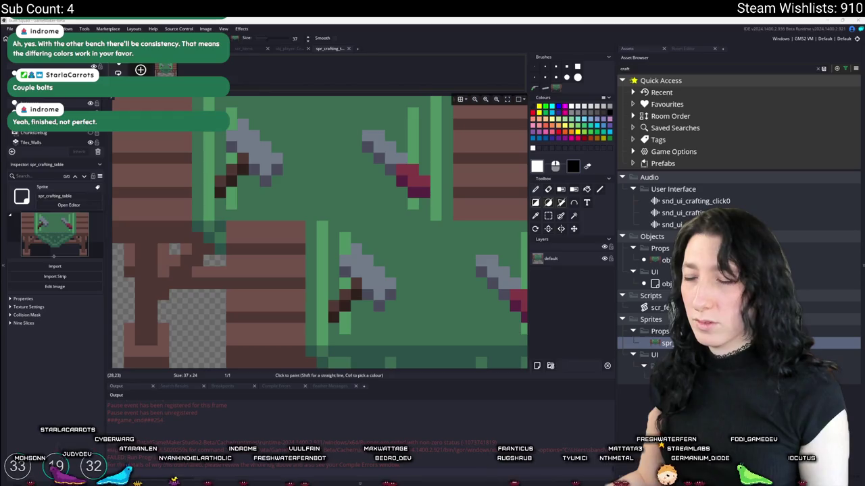
pyautogui.hotkey('alt', 'Tab')
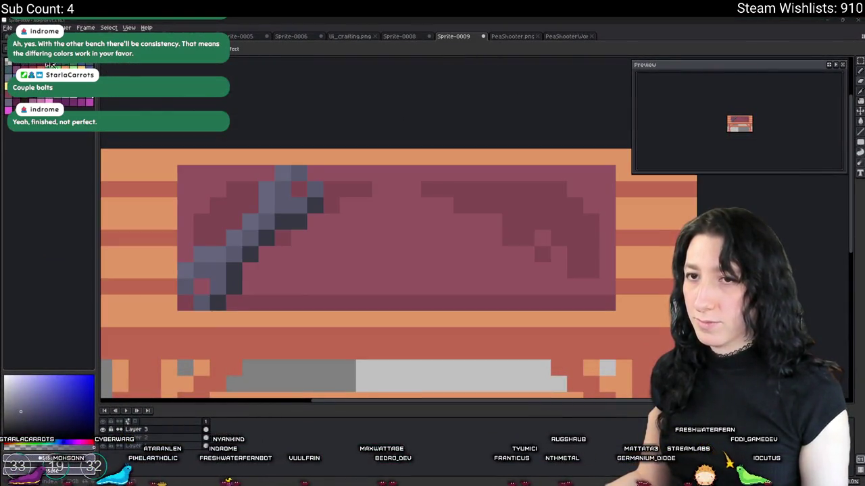
pyautogui.hotkey('alt', 'Tab')
pyautogui.press('Tab')
pyautogui.click(664, 200)
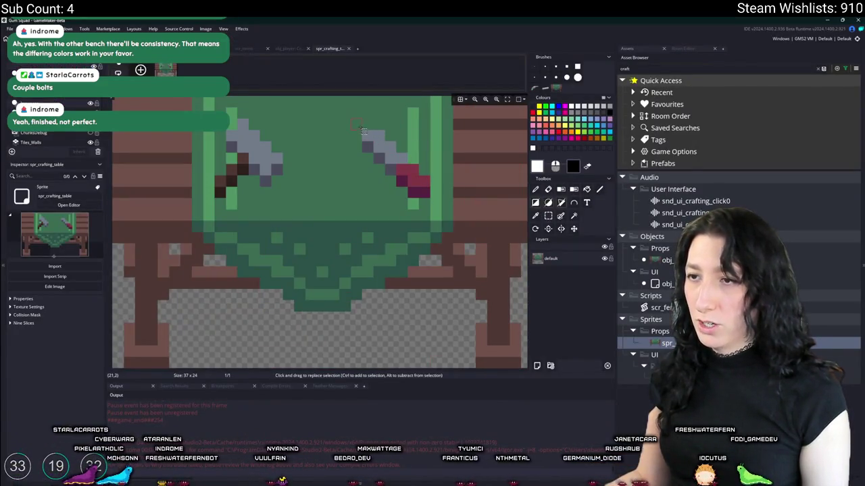
pyautogui.hotkey('alt', 'Tab')
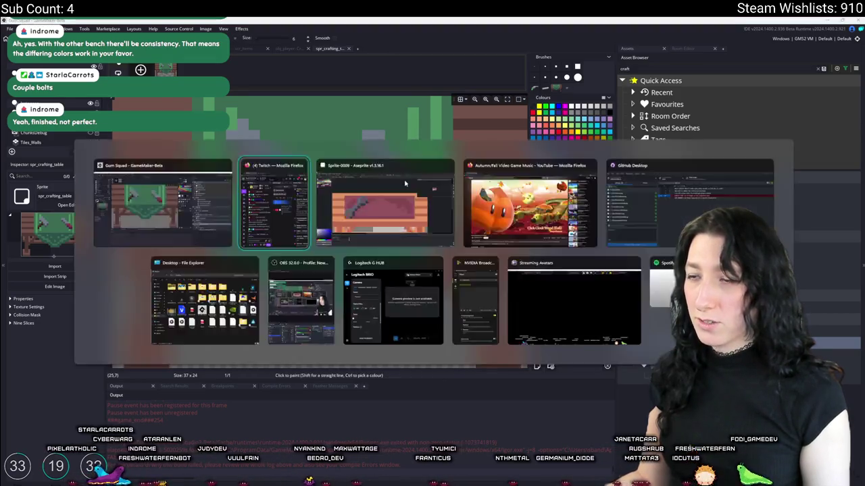
pyautogui.hotkey('alt', 'Tab')
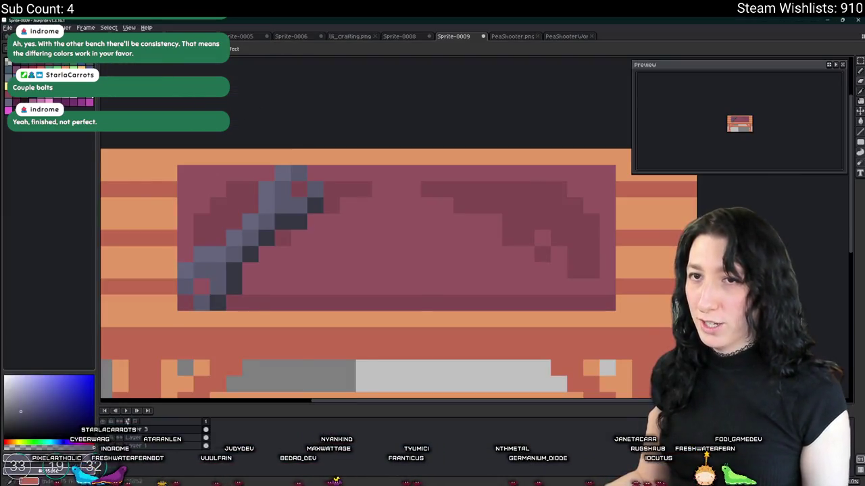
pyautogui.scroll(-2, 413, 303)
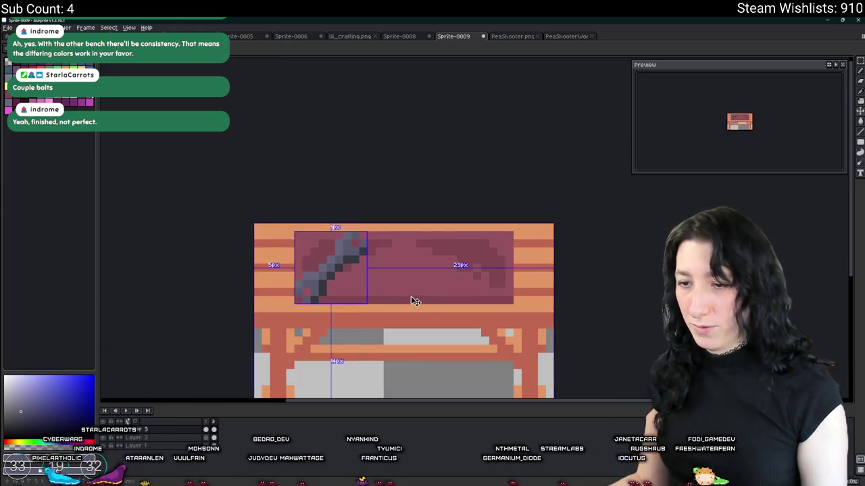
# - Paste and remove a stray green piece, and try placing the sword copy on the table top's right
pyautogui.hotkey('ctrl', 'v')
pyautogui.scroll(1, 463, 299)
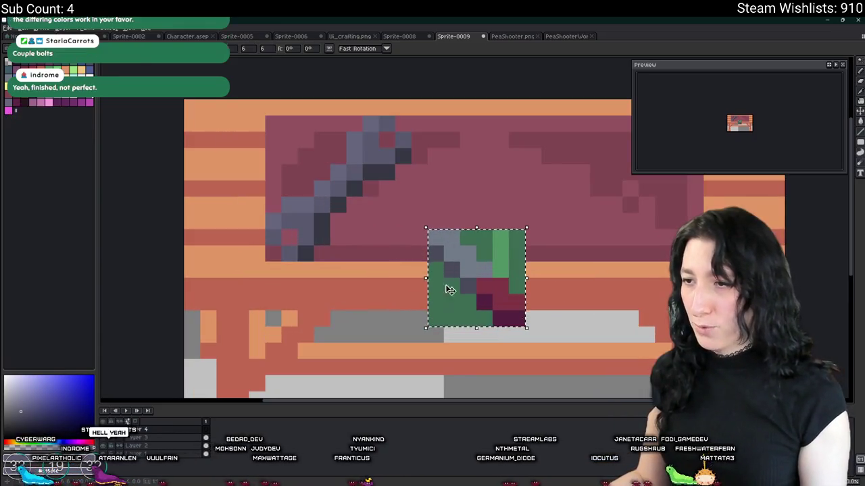
pyautogui.scroll(1, 444, 284)
pyautogui.hotkey('ctrl', 'z')
pyautogui.hotkey('ctrl', 'z')
pyautogui.hotkey('ctrl', 'z')
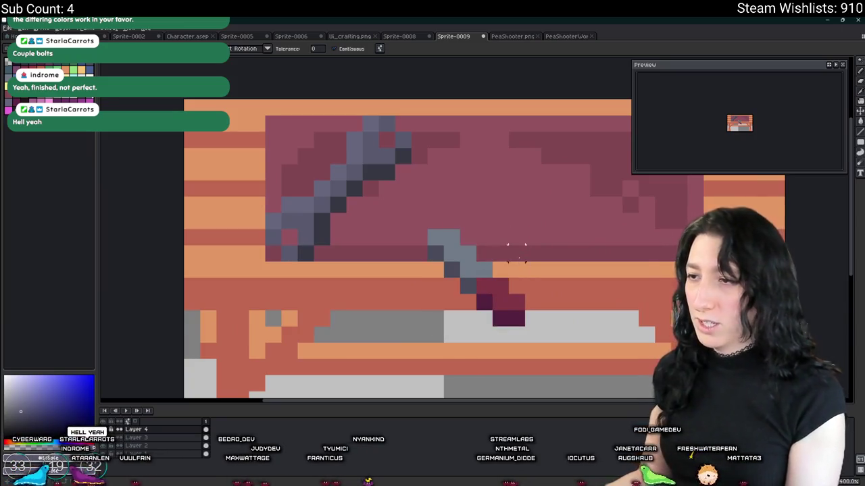
pyautogui.scroll(-2, 476, 256)
pyautogui.hscroll(1, 476, 256)
pyautogui.moveTo(421, 232)
pyautogui.mouseDown()
pyautogui.moveTo(493, 289)
pyautogui.moveTo(519, 228)
pyautogui.mouseUp()
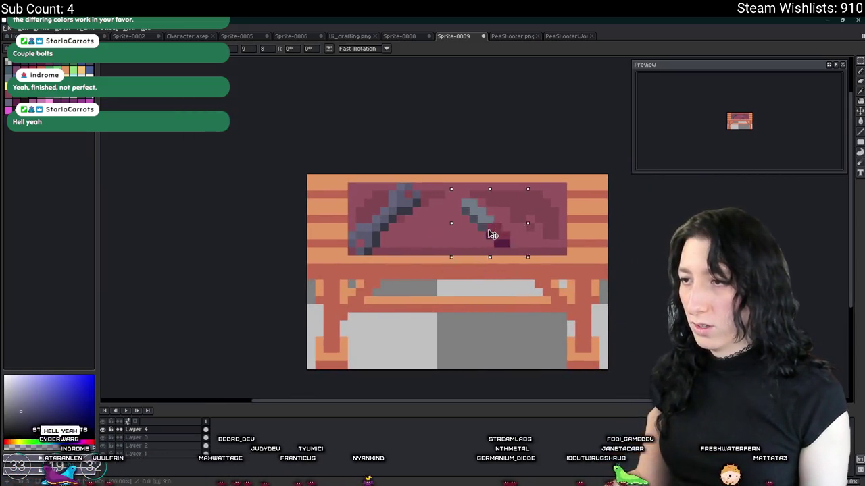
pyautogui.hotkey('ctrl', 'z')
pyautogui.hotkey('ctrl', 'z')
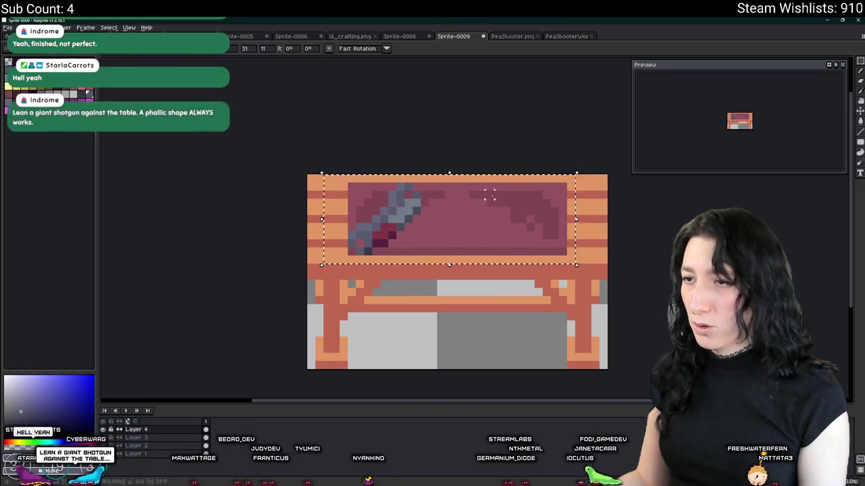
# - Flip the copied sword horizontally and select the table-top area holding both swords
pyautogui.hotkey('shift', 'h')
pyautogui.rightClick(195, 438)
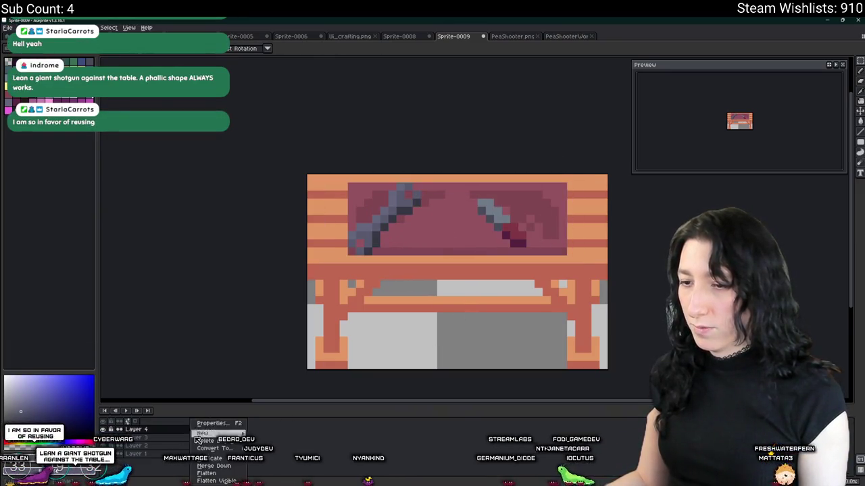
pyautogui.moveTo(317, 272); pyautogui.dragTo(608, 169)
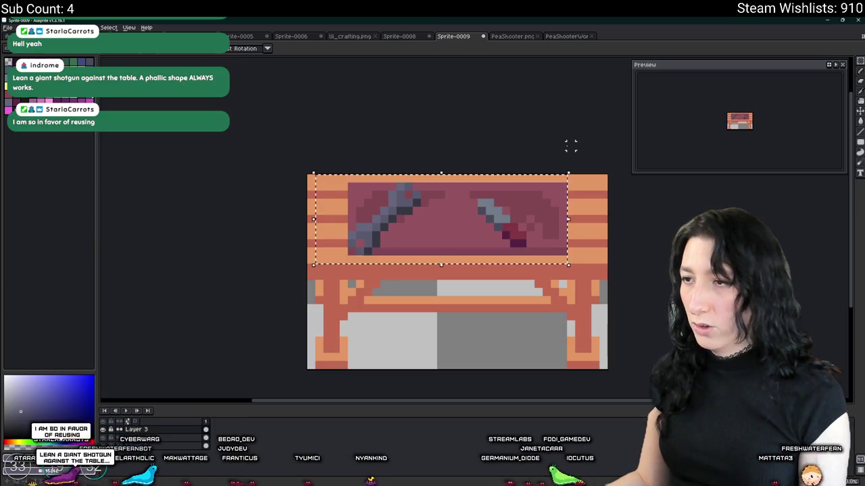
# - Flip both swords, then flip the left sword back and shift it left and down
pyautogui.hotkey('shift', 'h')
pyautogui.moveTo(465, 232)
pyautogui.mouseDown()
pyautogui.moveTo(480, 223)
pyautogui.moveTo(475, 228)
pyautogui.mouseUp()
pyautogui.moveTo(369, 182); pyautogui.dragTo(454, 262)
pyautogui.hotkey('shift', 'h')
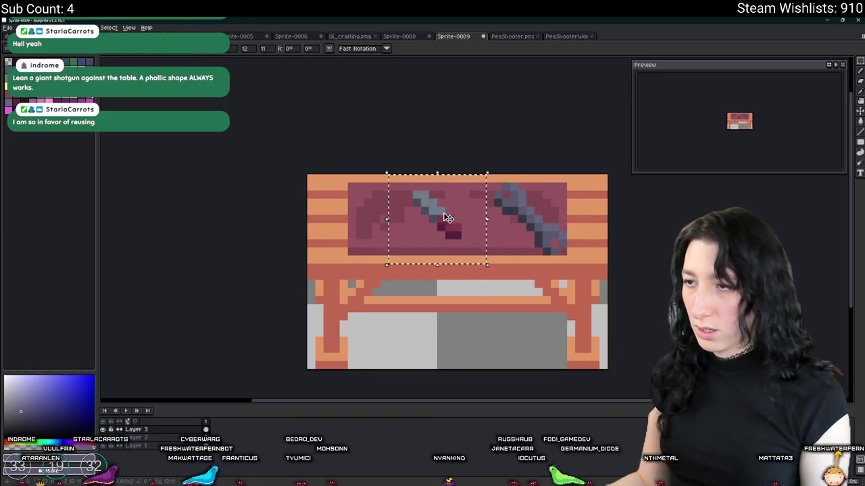
pyautogui.moveTo(447, 217); pyautogui.dragTo(410, 232)
pyautogui.click(465, 324)
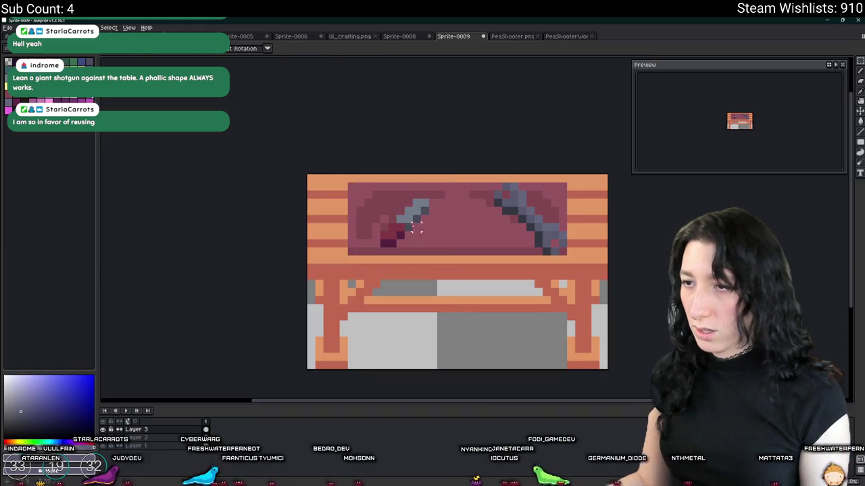
pyautogui.scroll(3, 400, 228)
pyautogui.scroll(-1, 400, 228)
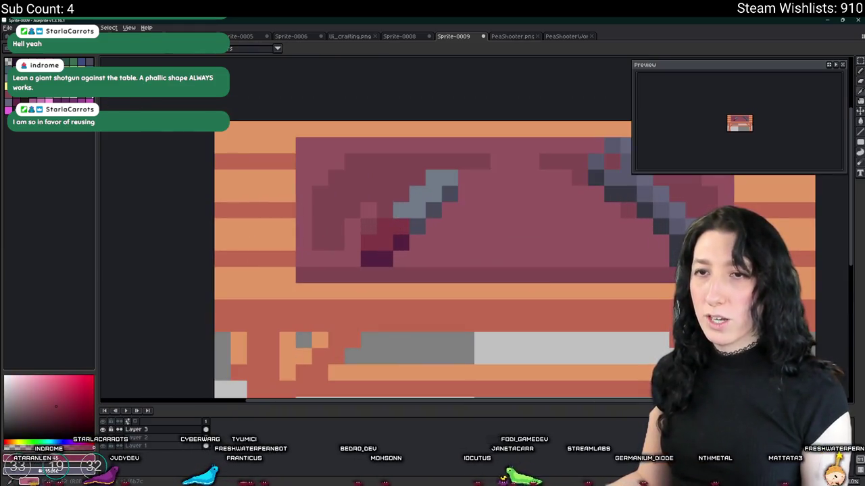
# - Paint the left sword's handle in mint green
pyautogui.click(74, 64)
pyautogui.scroll(1, 334, 182)
pyautogui.moveTo(468, 273); pyautogui.dragTo(431, 335)
pyautogui.scroll(-5, 430, 334)
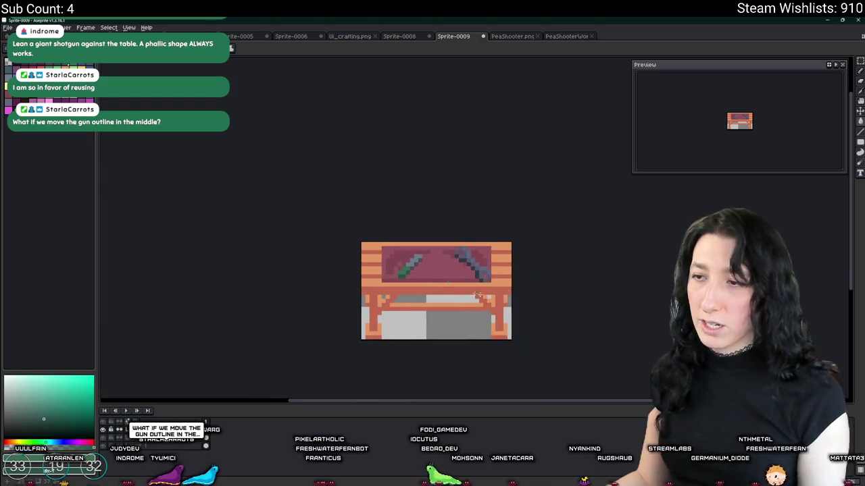
# - Alt+Tab between Aseprite and GameMaker, ending on GameMaker's spr_crafting_table sprite
pyautogui.hotkey('alt', 'Tab')
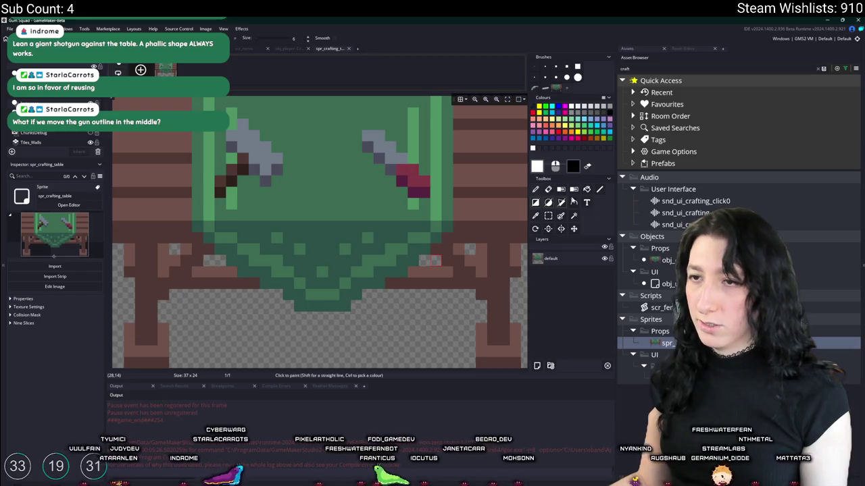
pyautogui.hotkey('alt', 'Tab')
pyautogui.press('Tab')
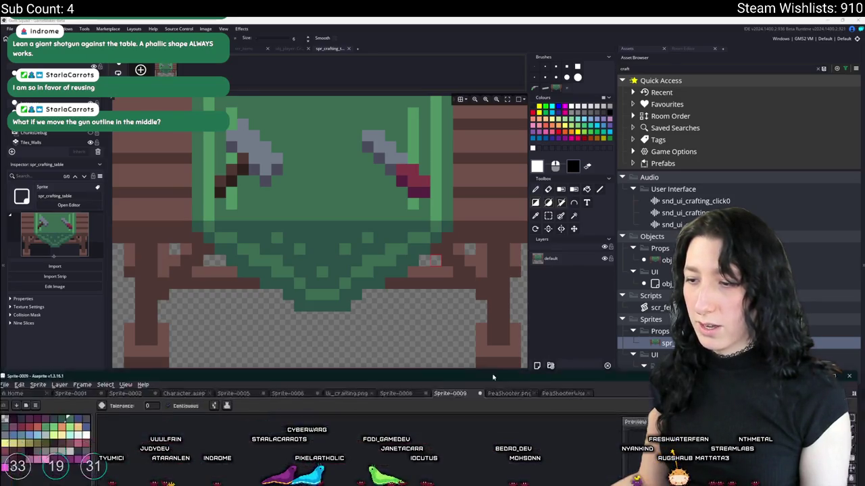
pyautogui.hotkey('alt', 'Tab')
pyautogui.scroll(2, 512, 331)
pyautogui.scroll(2, 512, 331)
pyautogui.scroll(-3, 346, 229)
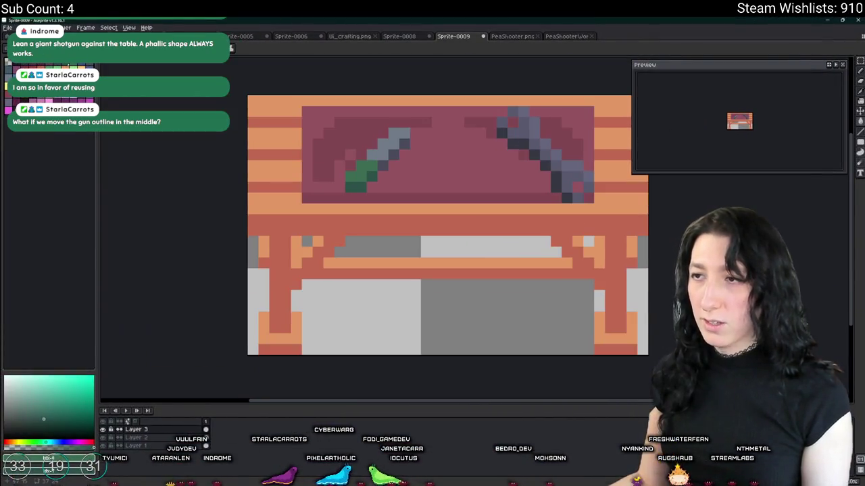
pyautogui.hotkey('alt', 'Tab')
pyautogui.hotkey('alt', 'Tab')
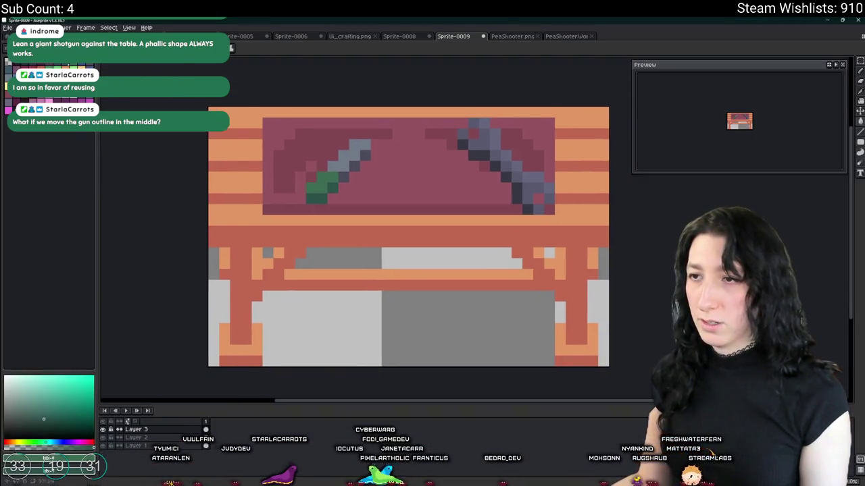
pyautogui.hotkey('alt', 'Tab')
pyautogui.hotkey('alt', 'Tab')
pyautogui.hotkey('alt', 'Tab')
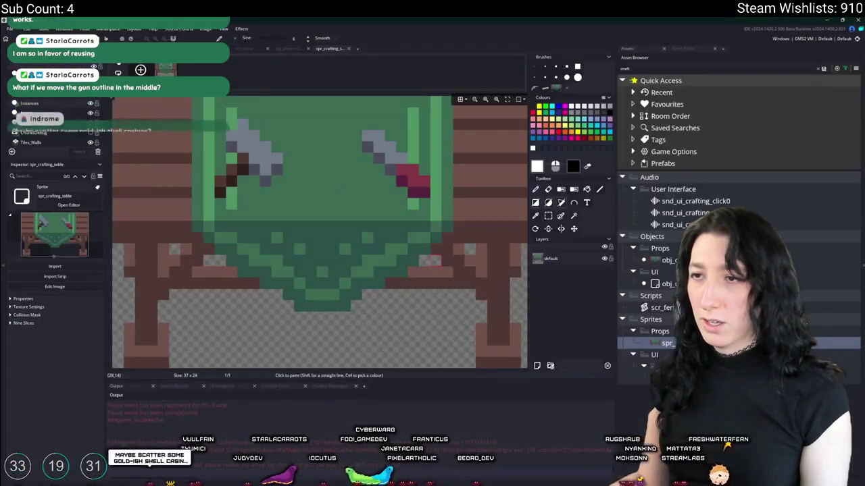
pyautogui.hotkey('alt', 'Tab')
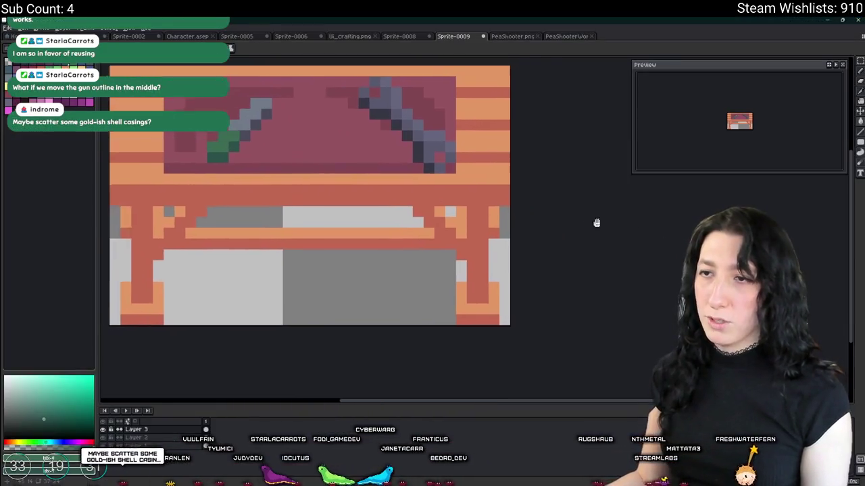
# - Return to Aseprite's Sprite-0009 and zoom in on the green-handled left sword
pyautogui.hotkey('alt', 'Tab')
pyautogui.hotkey('alt', 'Tab')
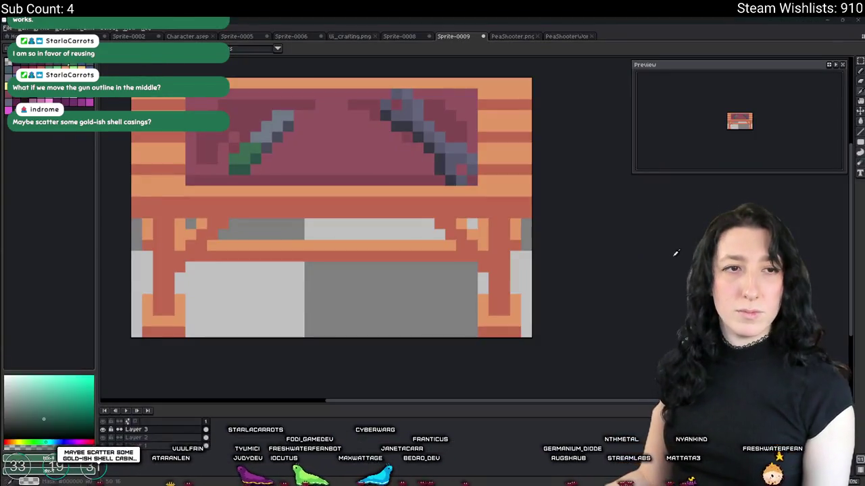
pyautogui.hotkey('alt', 'Tab')
pyautogui.hotkey('alt', 'Tab')
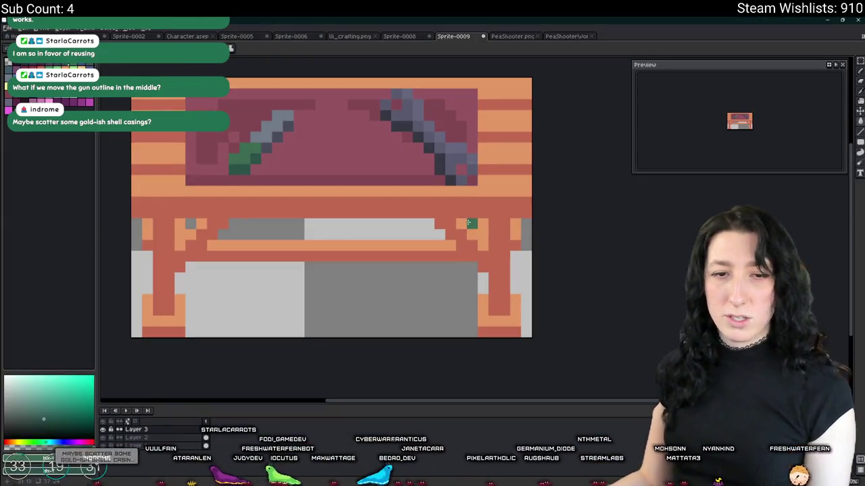
pyautogui.scroll(-1, 390, 250)
pyautogui.scroll(1, 402, 236)
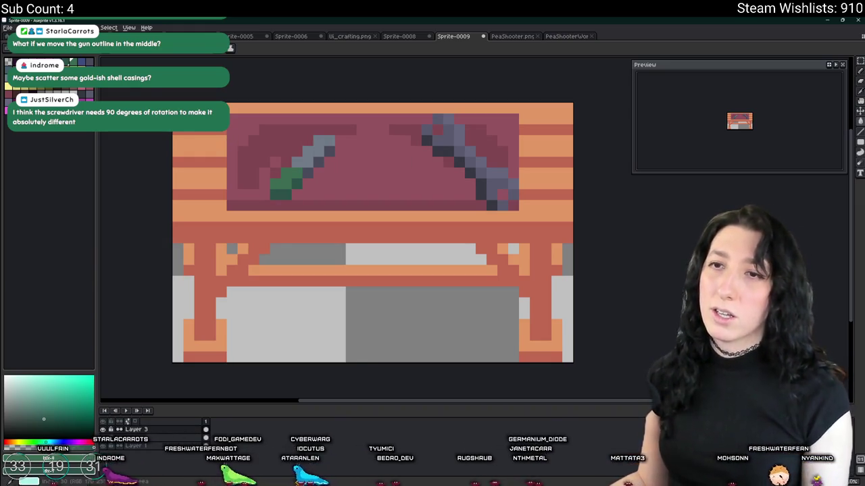
pyautogui.scroll(2, 144, 99)
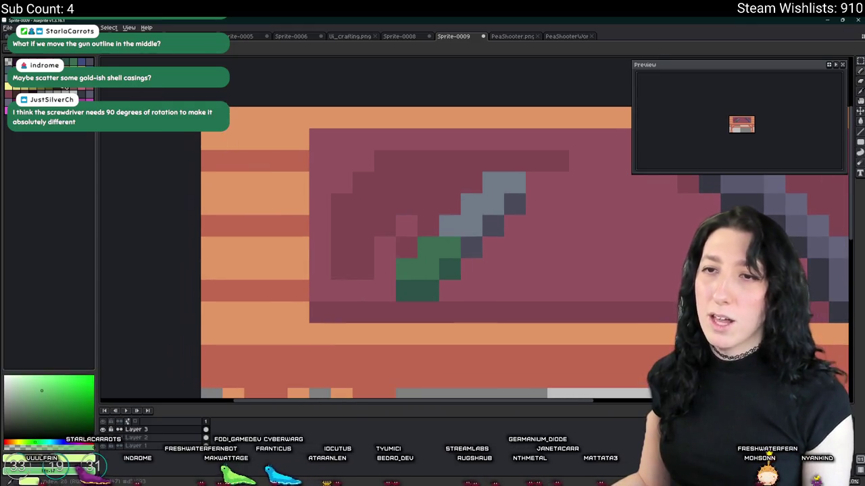
# - Paint green sprout pixels on the left wood planks
pyautogui.click(255, 183)
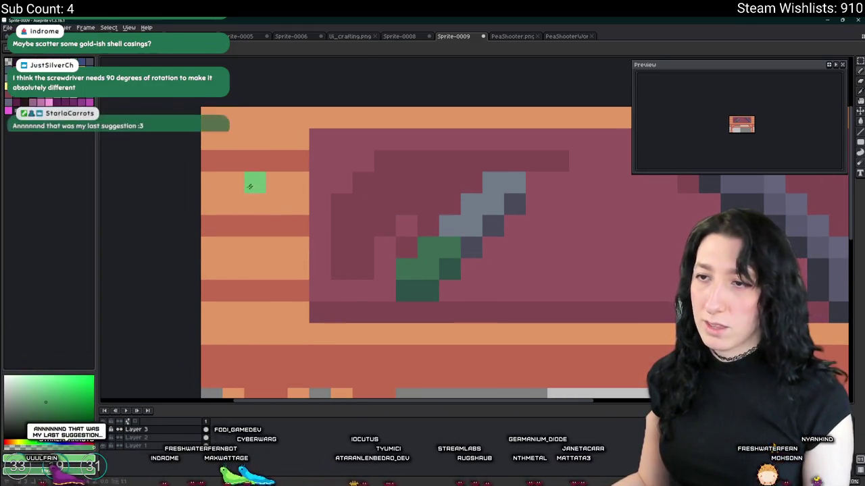
pyautogui.moveTo(255, 204); pyautogui.dragTo(242, 214)
pyautogui.scroll(-5, 257, 255)
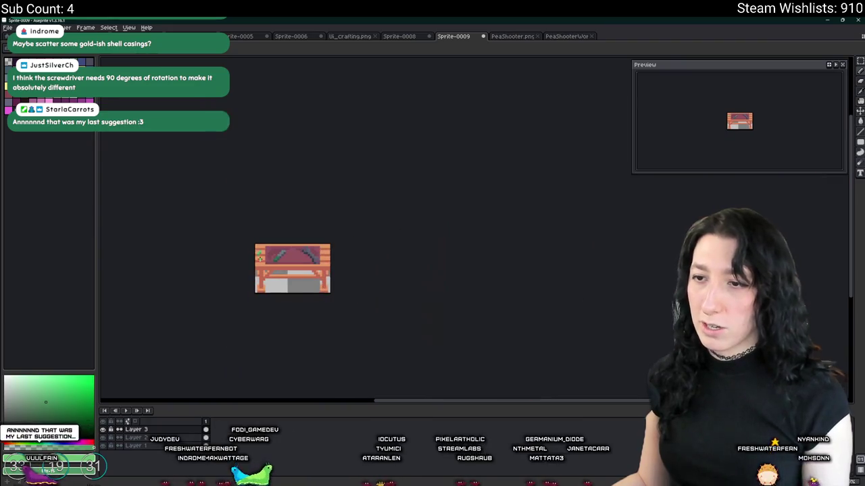
pyautogui.scroll(1, 302, 255)
pyautogui.scroll(1, 271, 263)
pyautogui.scroll(1, 461, 170)
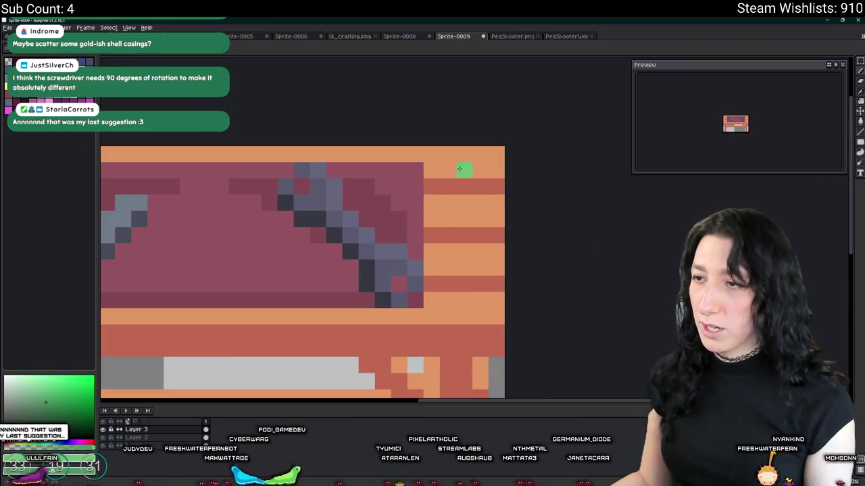
pyautogui.scroll(-2, 467, 191)
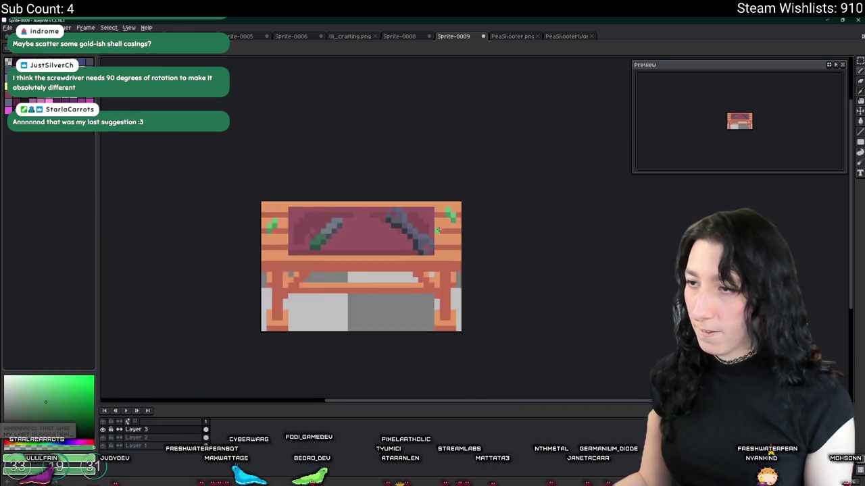
pyautogui.scroll(-1, 467, 191)
pyautogui.scroll(2, 471, 182)
pyautogui.scroll(1, 516, 259)
pyautogui.scroll(-1, 516, 259)
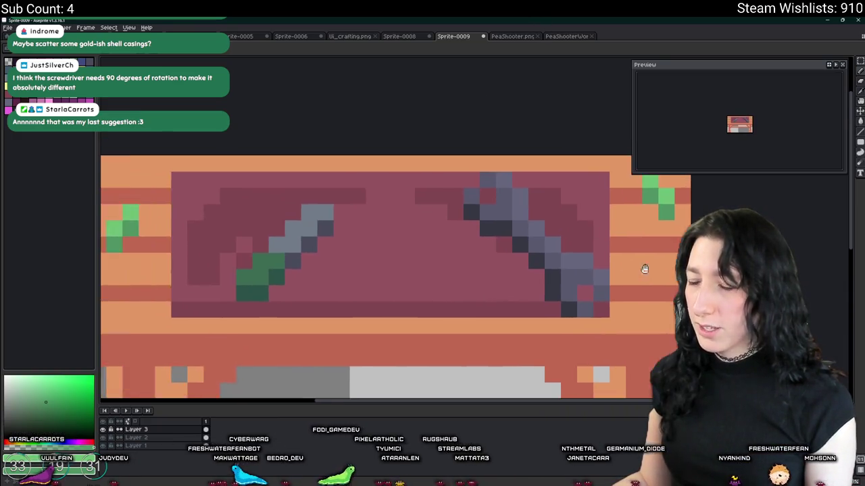
pyautogui.scroll(1, 465, 196)
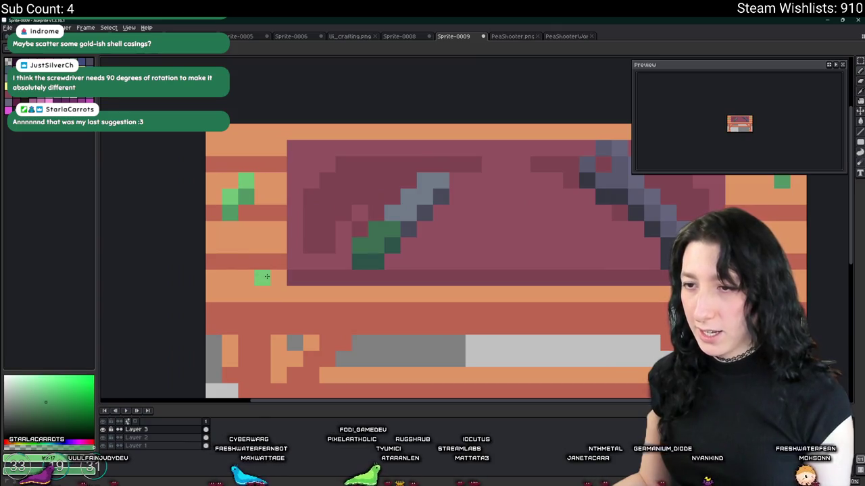
# - Add more green sprout pixels near the table top's corner, then choose a pink swatch
pyautogui.click(245, 262)
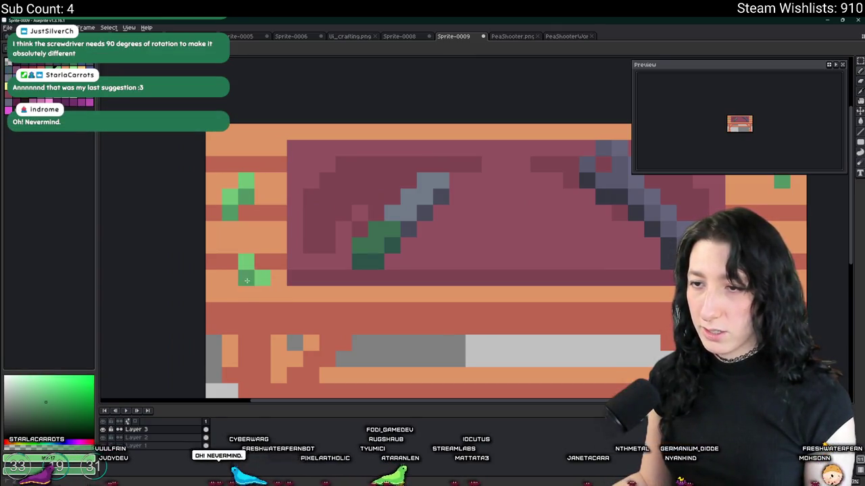
pyautogui.scroll(-3, 264, 294)
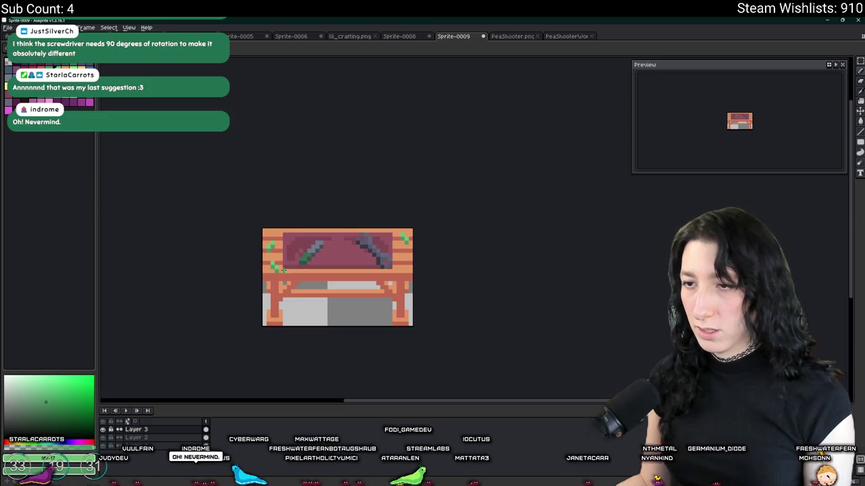
pyautogui.scroll(2, 272, 265)
pyautogui.scroll(1, 297, 262)
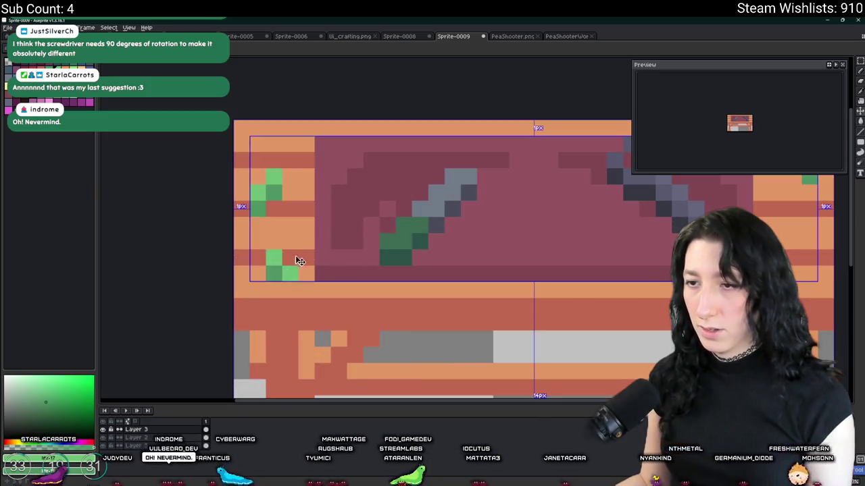
pyautogui.click(297, 251)
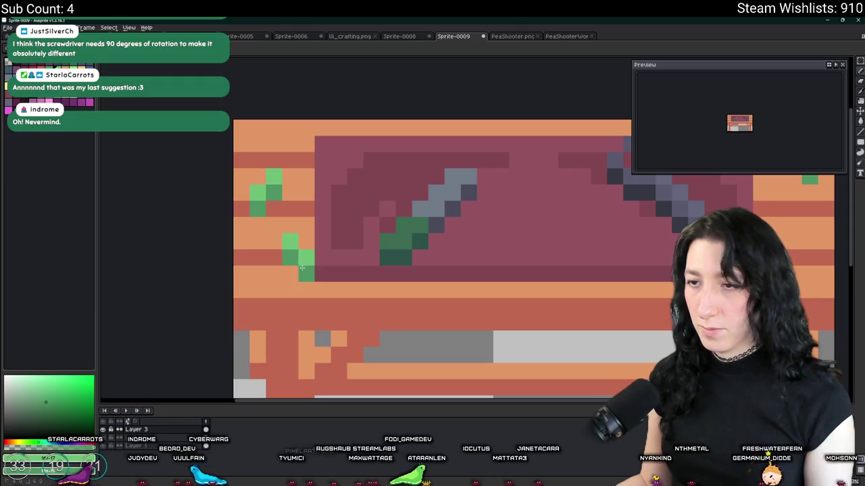
pyautogui.click(35, 101)
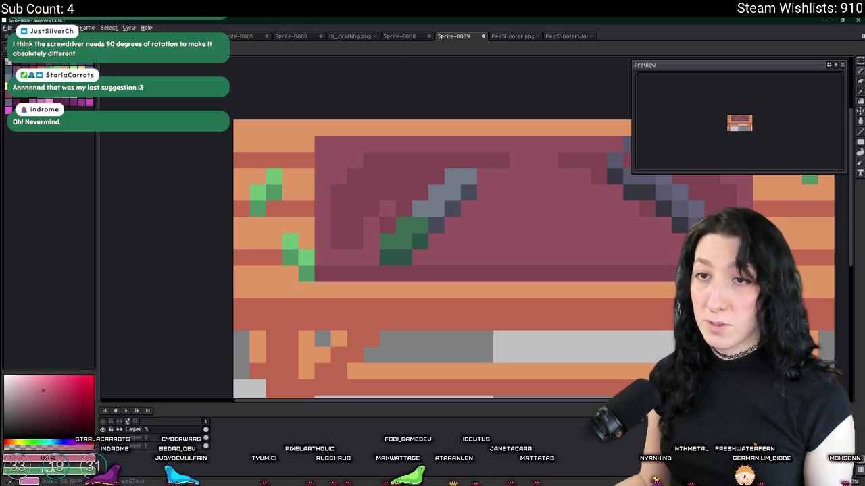
pyautogui.scroll(1, 264, 201)
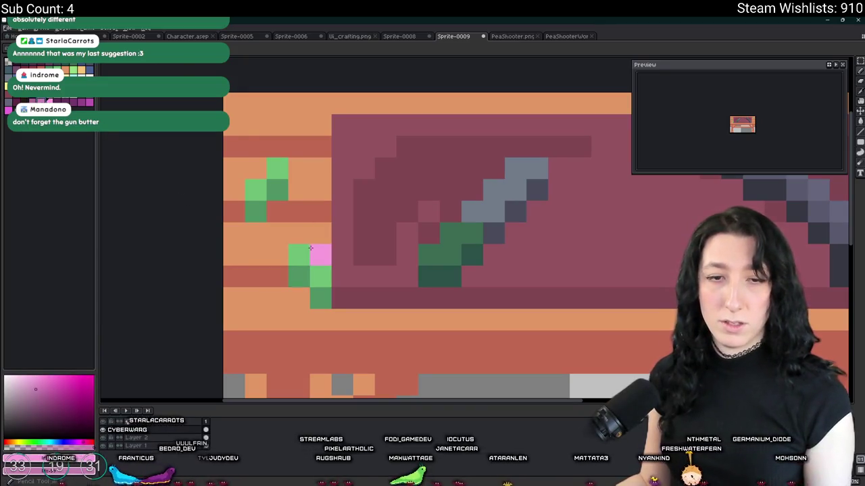
# - Paint a small pink flower cluster below the green sprig on the left planks
pyautogui.scroll(1, 308, 270)
pyautogui.scroll(1, 308, 271)
pyautogui.moveTo(289, 242)
pyautogui.mouseDown()
pyautogui.moveTo(289, 278)
pyautogui.moveTo(333, 328)
pyautogui.mouseUp()
# - Choose a light blue paint colour for the right-side accents
pyautogui.scroll(-7, 334, 329)
pyautogui.scroll(2, 298, 286)
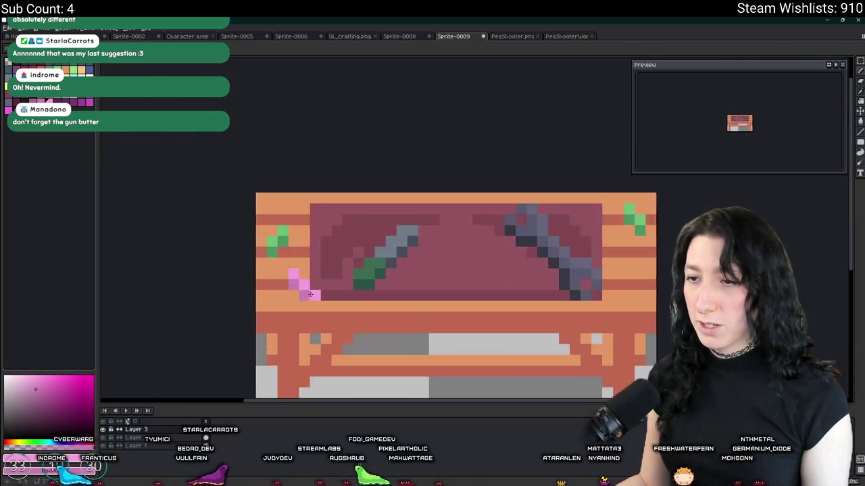
pyautogui.scroll(2, 298, 287)
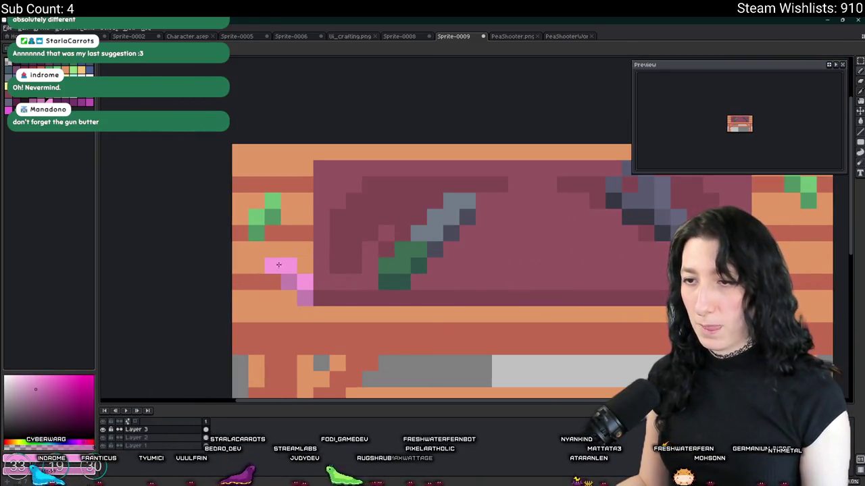
pyautogui.scroll(-3, 284, 291)
pyautogui.scroll(-1, 338, 318)
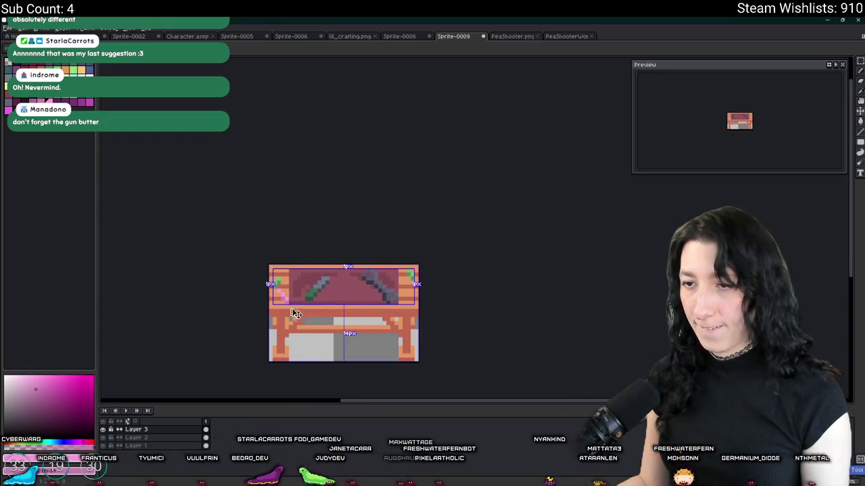
pyautogui.scroll(1, 361, 325)
pyautogui.scroll(1, 361, 326)
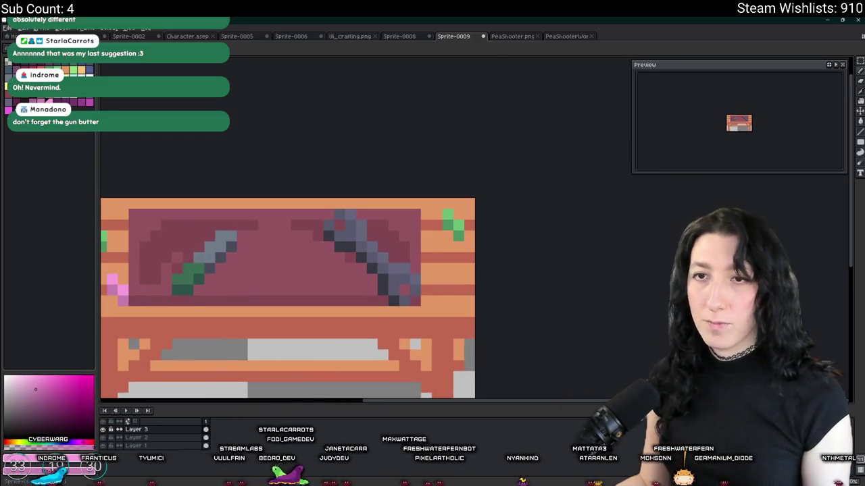
pyautogui.keyDown('alt'); pyautogui.click(223, 244); pyautogui.keyUp('alt')
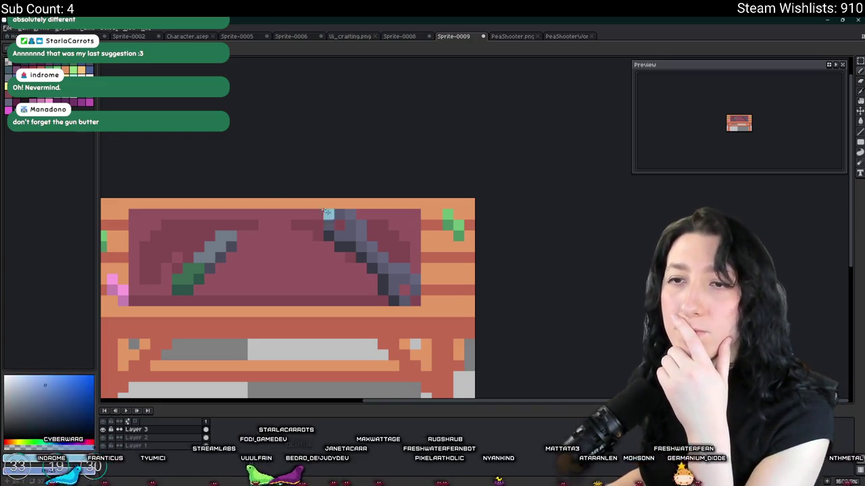
# - Paint a light-blue accent pixel on the right gun and export GunWorkbench.png into UnknownSpaces > Art
pyautogui.click(446, 271)
pyautogui.hotkey('ctrl', 'alt', 'shift', 's')
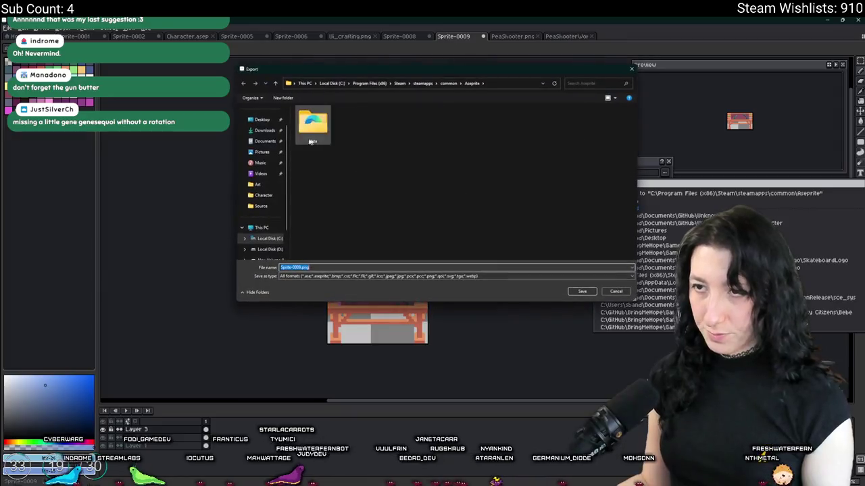
pyautogui.doubleClick(319, 256)
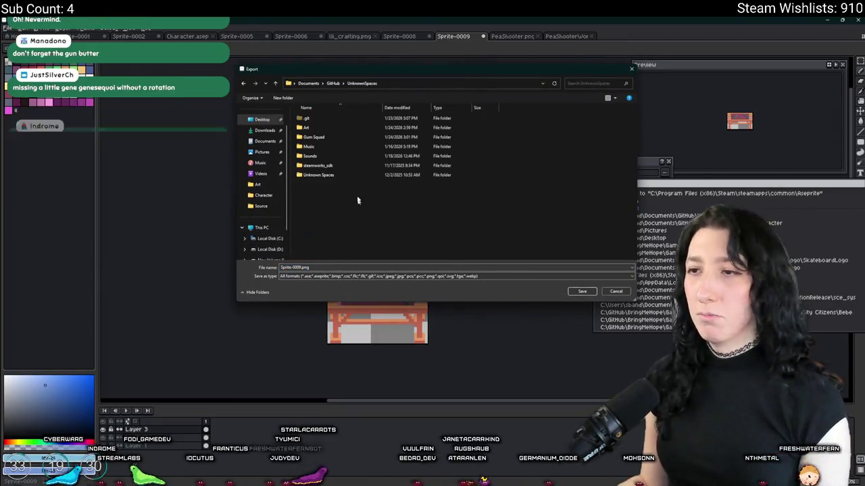
pyautogui.doubleClick(360, 129)
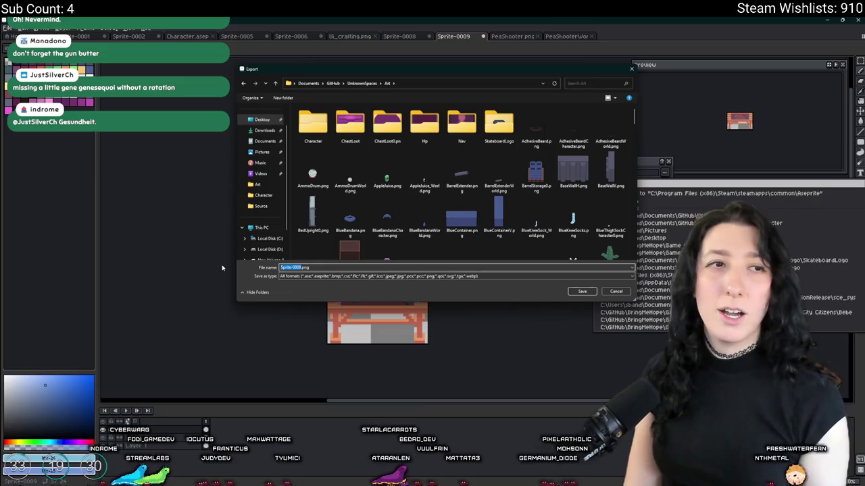
pyautogui.write('GunWorld')
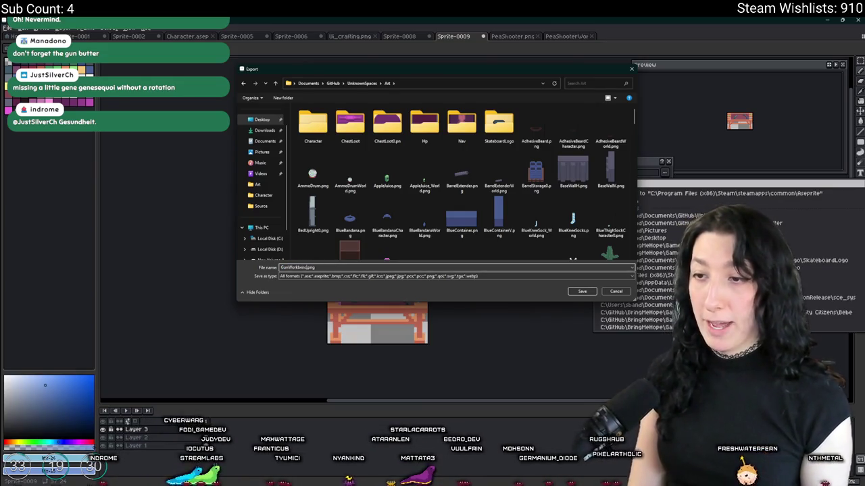
pyautogui.press('Return')
pyautogui.press('Return')
pyautogui.hotkey('alt', 'Tab')
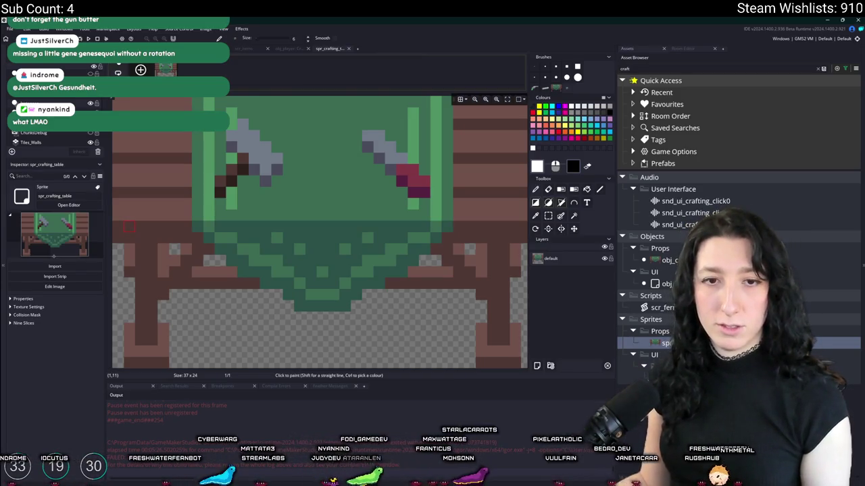
# - Undo the stray gun paste that landed over the workbench
pyautogui.hotkey('ctrl', 'v')
pyautogui.hotkey('alt', 'Tab')
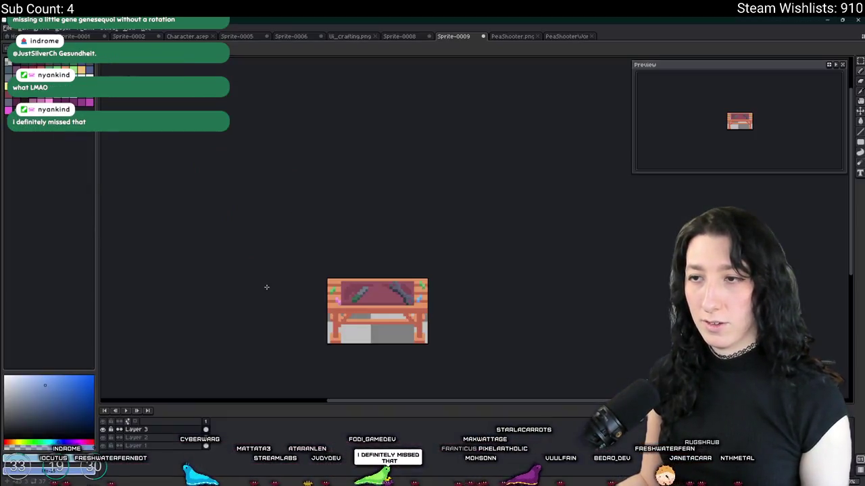
pyautogui.hotkey('alt', 'Tab')
pyautogui.hotkey('alt', 'Tab')
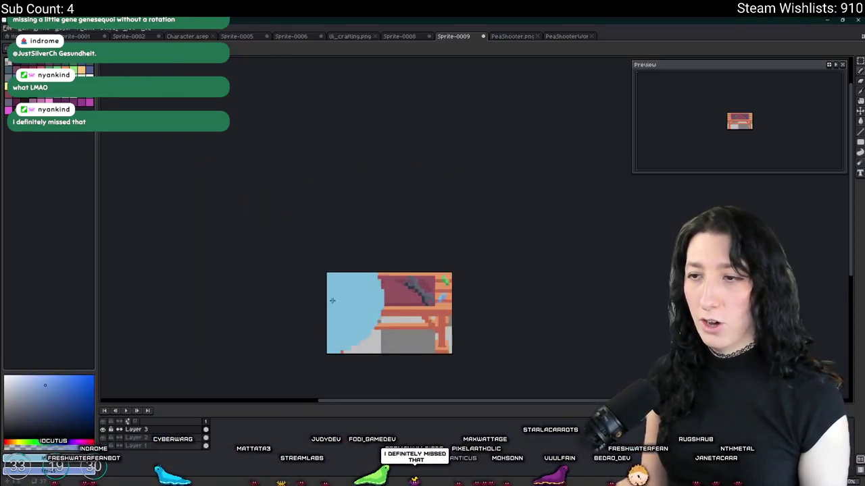
pyautogui.scroll(3, 312, 210)
pyautogui.scroll(2, 312, 210)
pyautogui.hotkey('ctrl', 'v')
# - Select the left gun's pixels and flip them horizontally so the grip sits upper-left
pyautogui.click(351, 255)
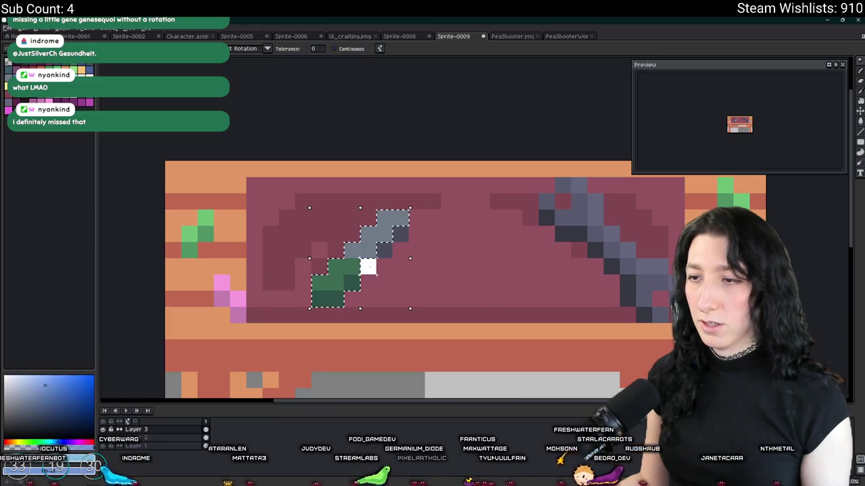
pyautogui.scroll(-2, 421, 261)
pyautogui.scroll(-1, 423, 264)
pyautogui.hotkey('shift', 'v')
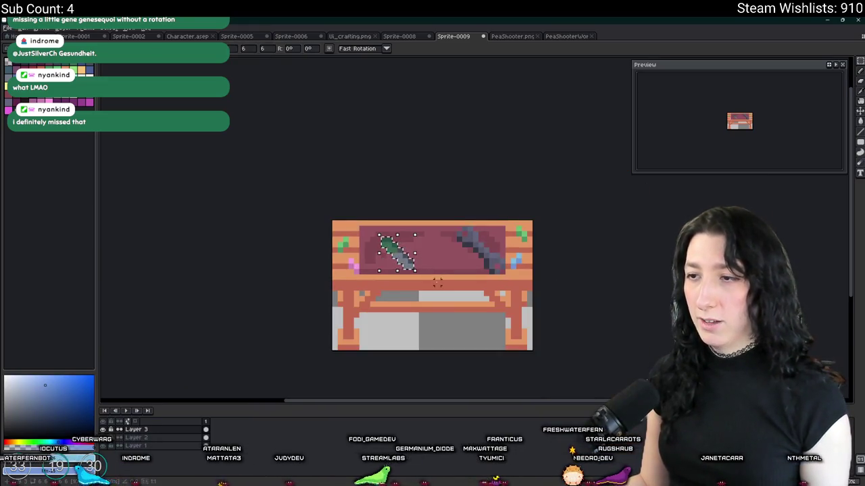
pyautogui.scroll(-3, 438, 283)
pyautogui.scroll(-1, 436, 283)
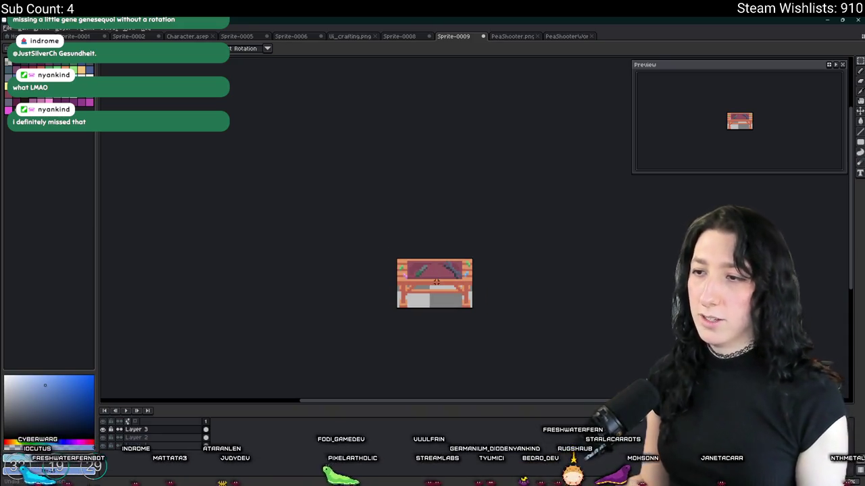
pyautogui.hotkey('alt', 'Tab')
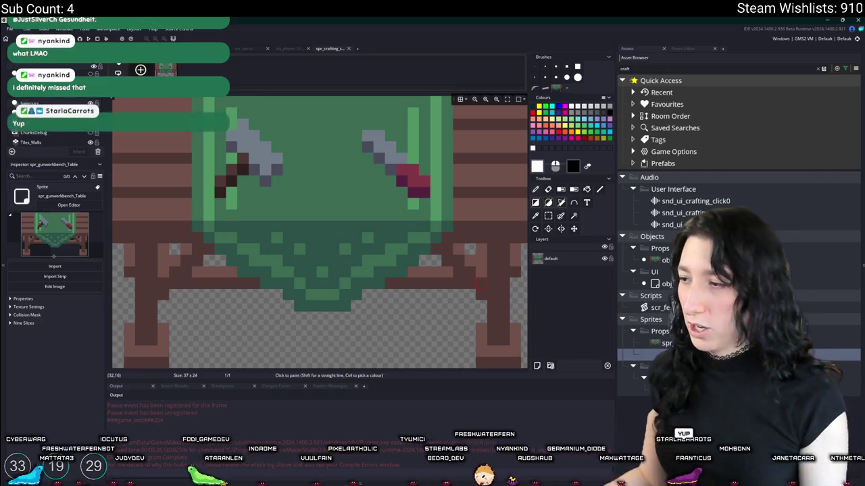
# - Close the Image Editor and start importing a new image for spr_gunworkbench_table
pyautogui.hotkey('alt', 'Tab')
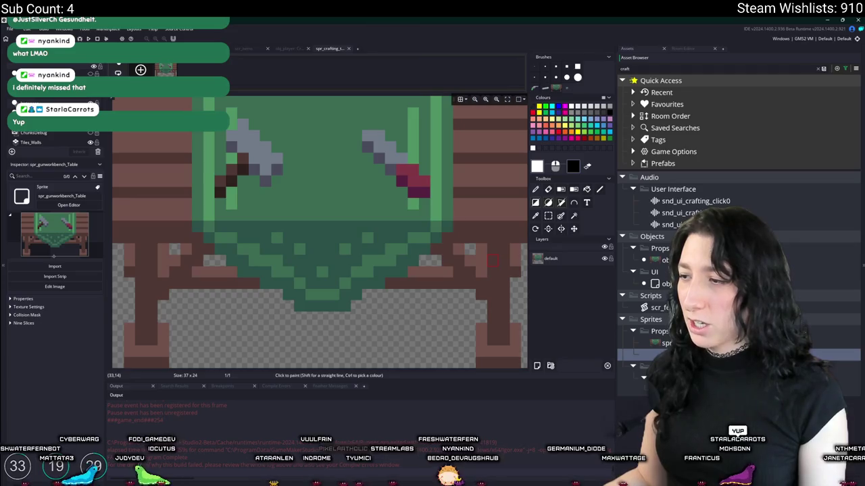
pyautogui.press('Escape')
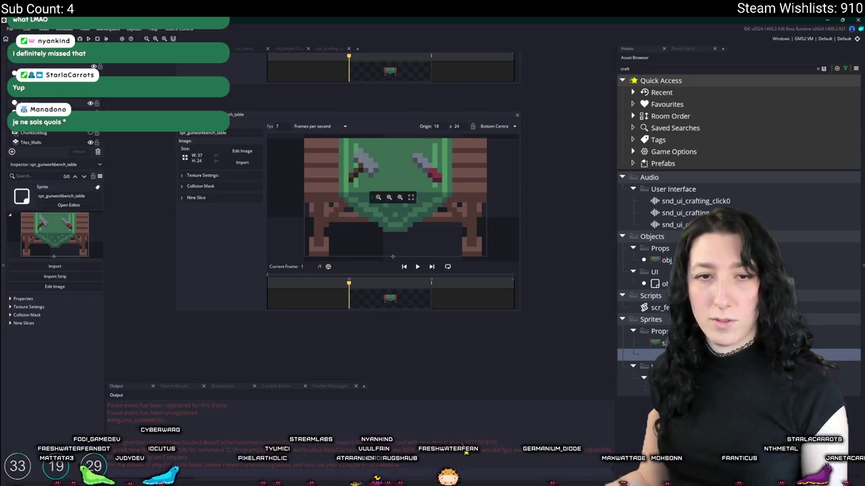
pyautogui.click(241, 163)
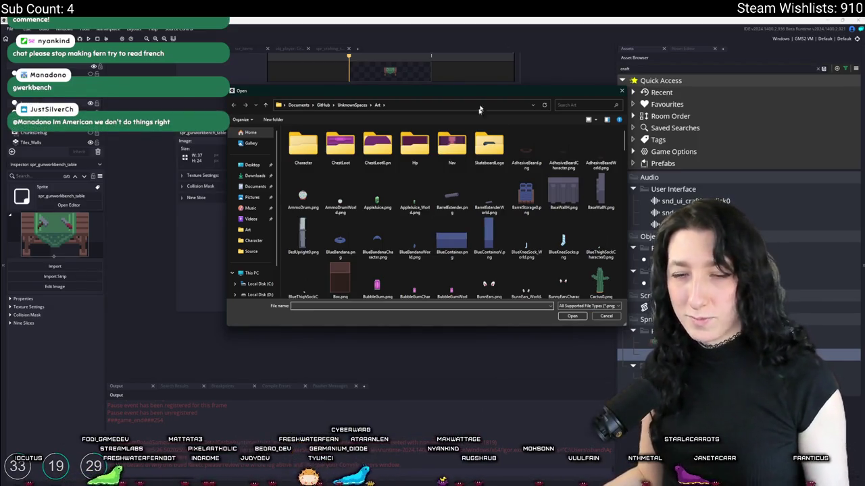
# - Find GunWorkbench.png in the Art folder and open it for import into spr_gunworkbench_table
pyautogui.click(449, 196)
pyautogui.scroll(-10, 450, 207)
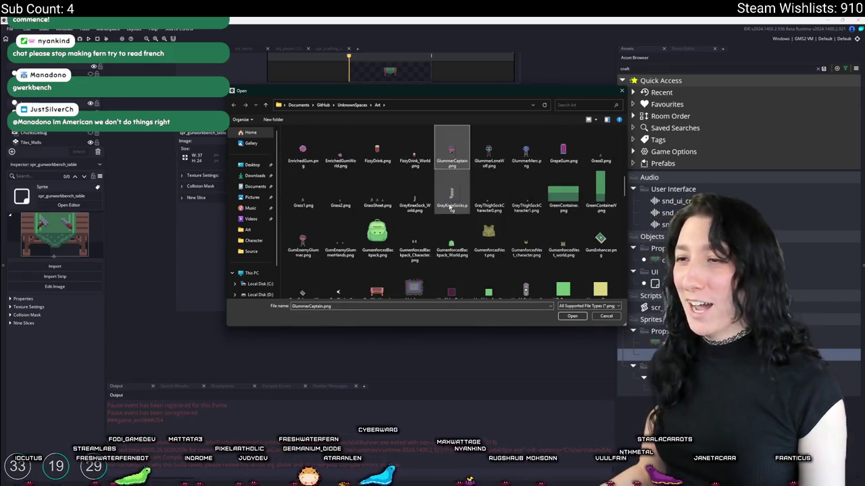
pyautogui.click(451, 148)
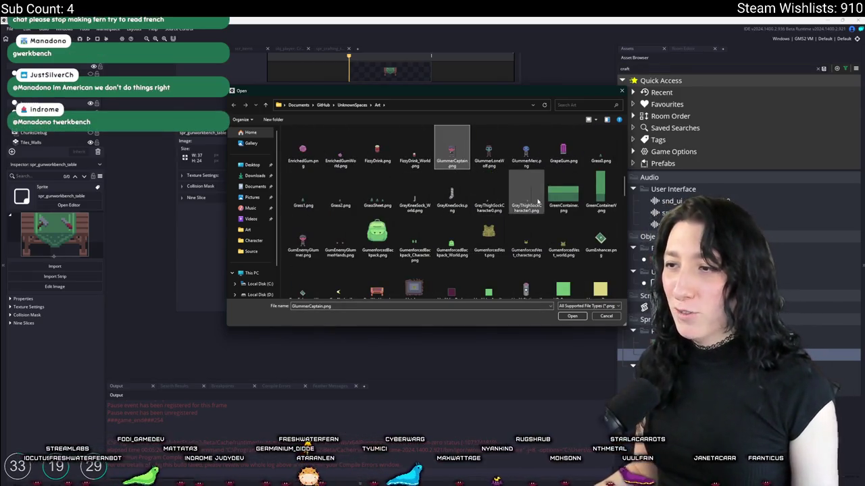
pyautogui.click(340, 237)
pyautogui.scroll(-2, 432, 223)
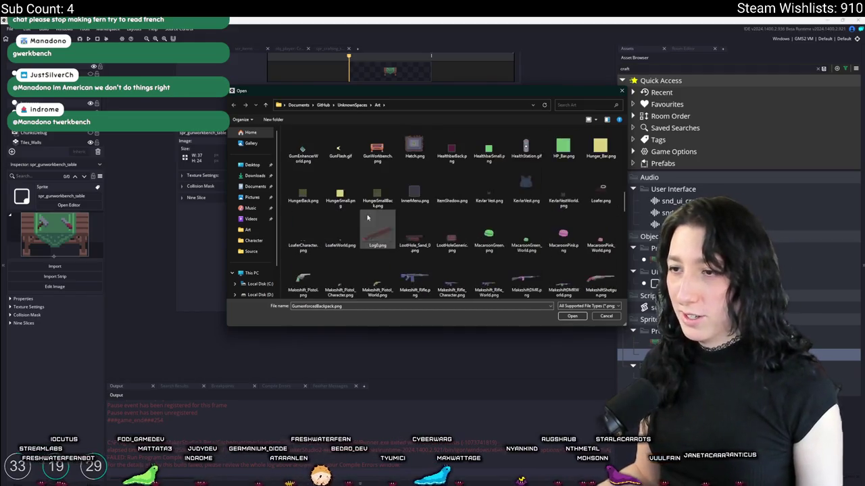
pyautogui.click(377, 145)
pyautogui.doubleClick(392, 201)
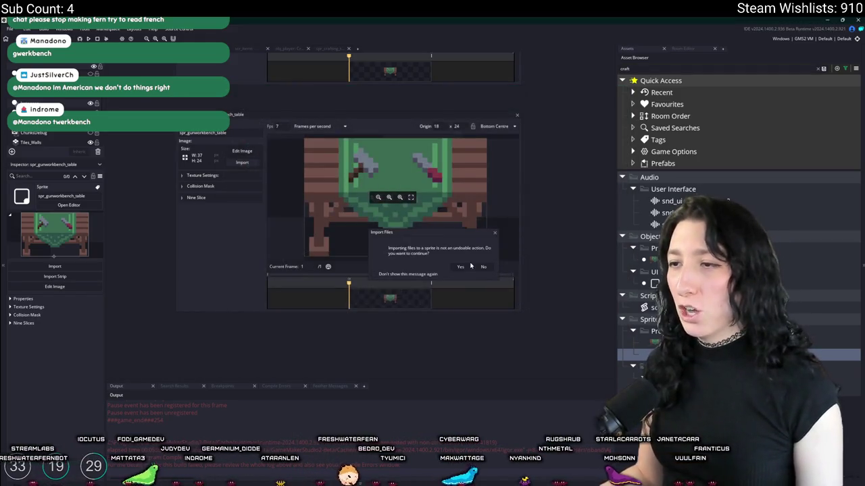
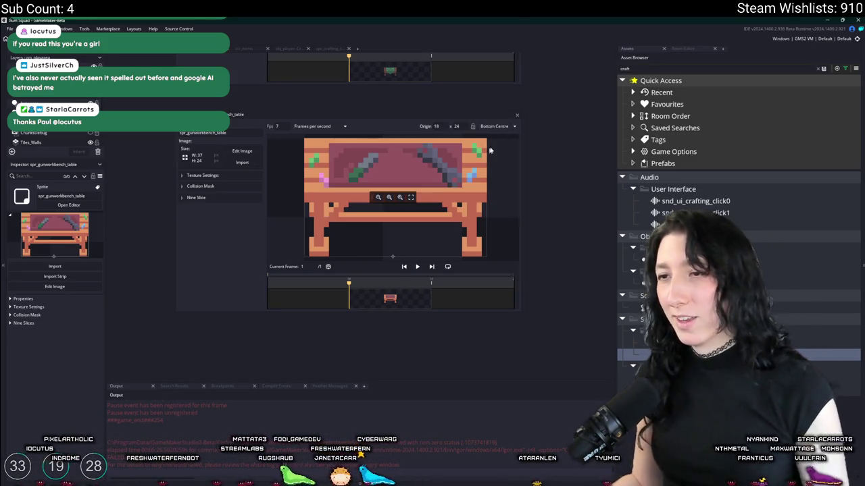
# - Duplicate obj_crafting_table as a new object named obj_gunworkbench_table
pyautogui.moveTo(552, 95); pyautogui.dragTo(495, 180)
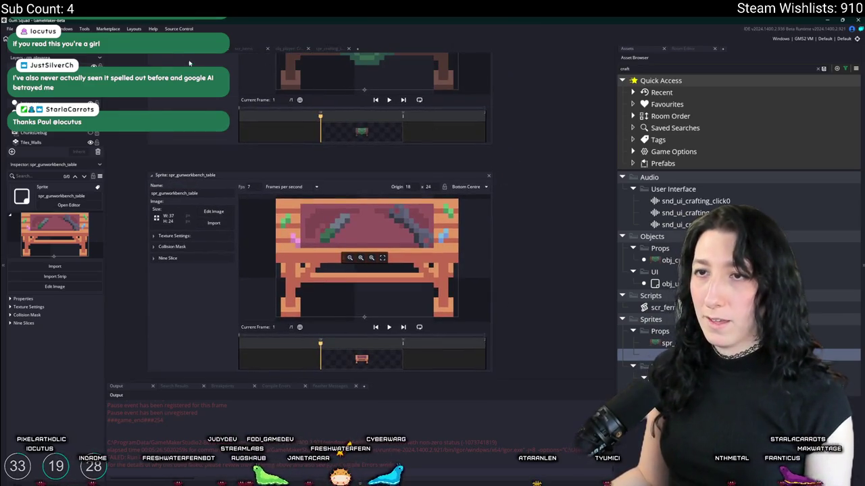
pyautogui.hotkey('ctrl', 'd')
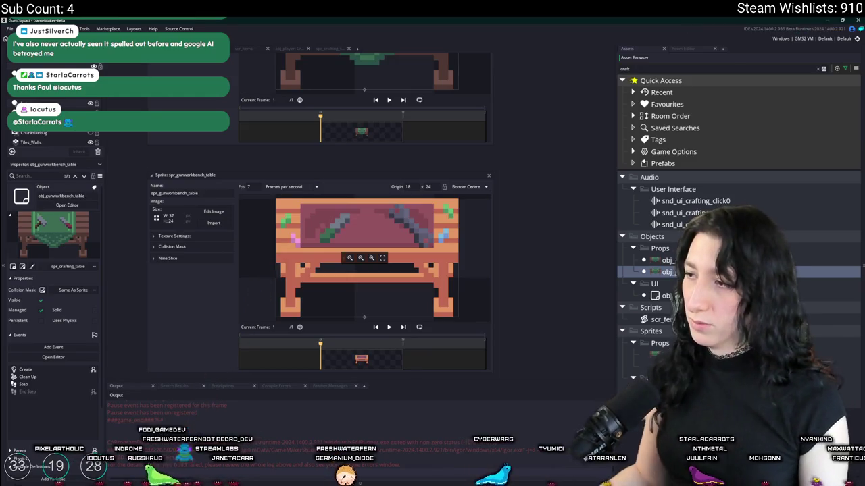
pyautogui.press('Return')
# - Assign spr_gunworkbench_table as the object's sprite and switch to the rm_playerarea room
pyautogui.scroll(-5, 365, 202)
pyautogui.click(190, 167)
pyautogui.write('workb')
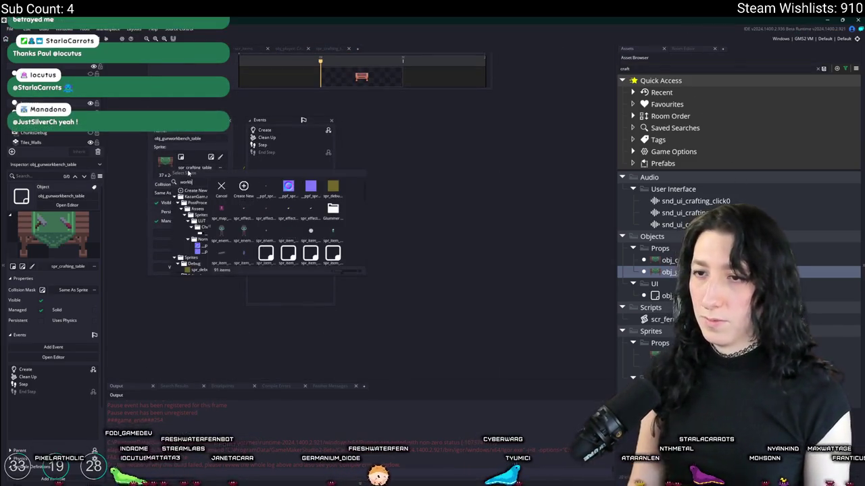
pyautogui.press('Return')
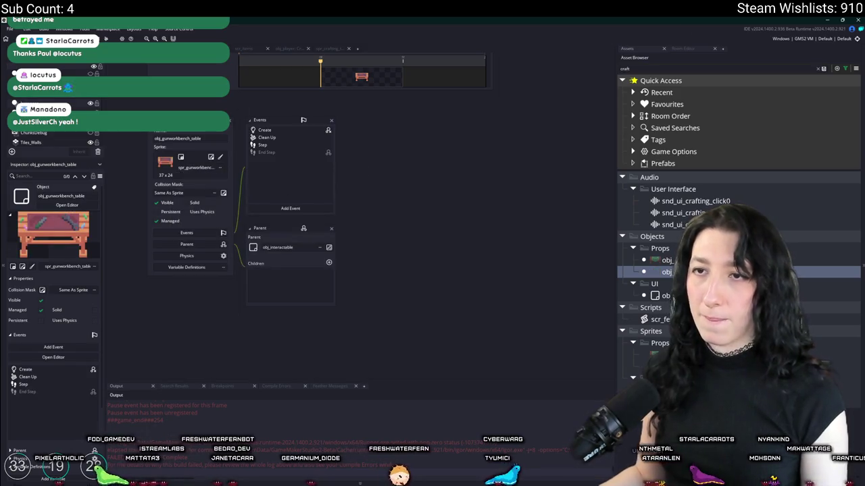
pyautogui.hotkey('ctrl', 'Tab')
pyautogui.click(657, 49)
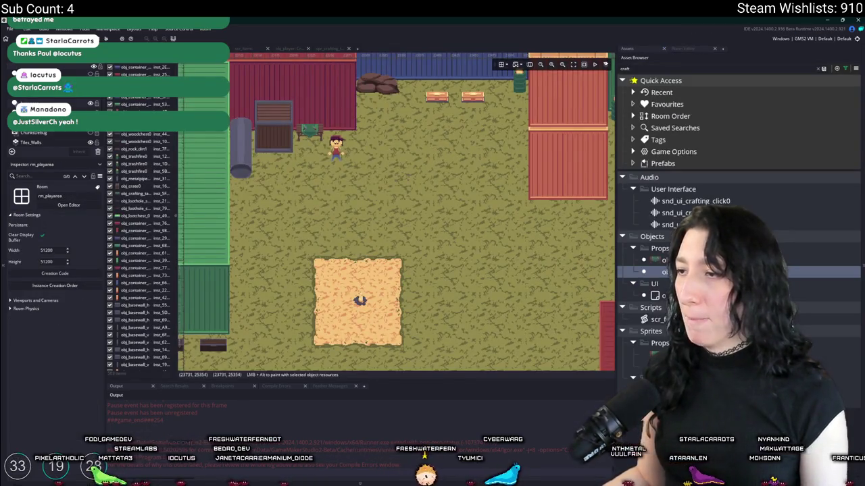
# - Select the workbench instance and move the player instance left of the workbenches
pyautogui.scroll(4, 329, 157)
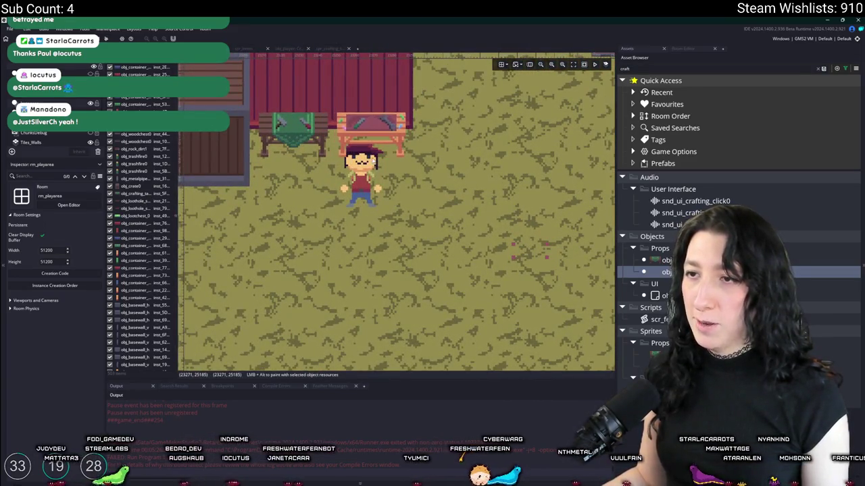
pyautogui.click(377, 152)
pyautogui.moveTo(351, 223); pyautogui.dragTo(236, 244)
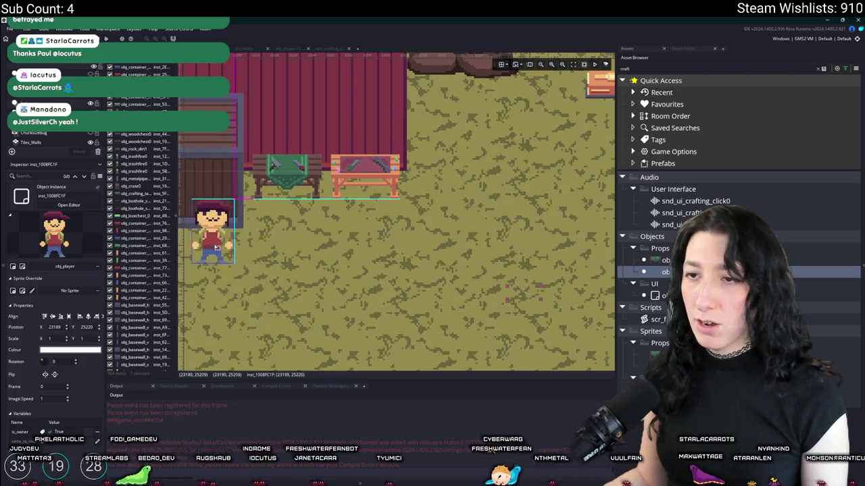
# - Place a gun workbench table instance beside the green crafting table by the chests
pyautogui.scroll(3, 359, 230)
pyautogui.click(419, 203)
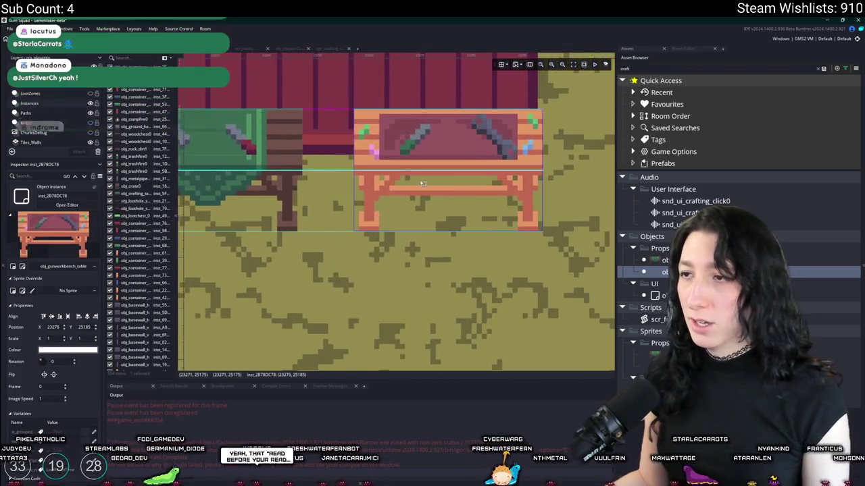
pyautogui.scroll(-5, 426, 263)
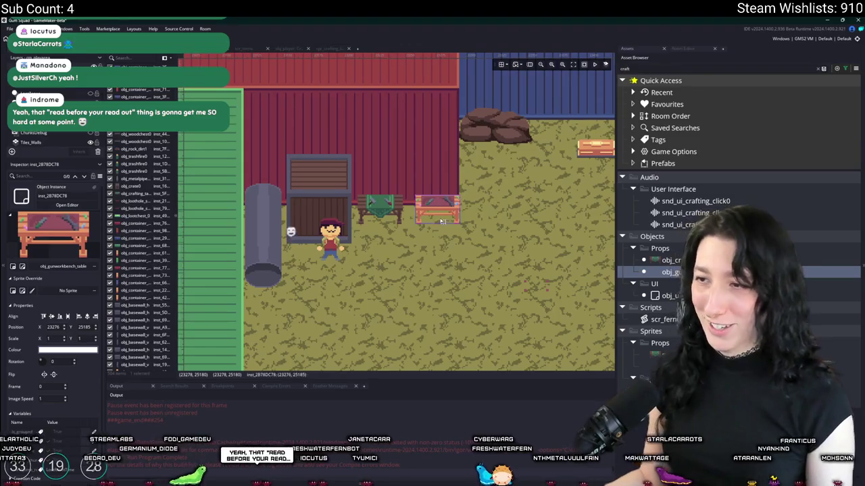
pyautogui.scroll(1, 455, 258)
pyautogui.scroll(-1, 455, 258)
pyautogui.scroll(-1, 456, 255)
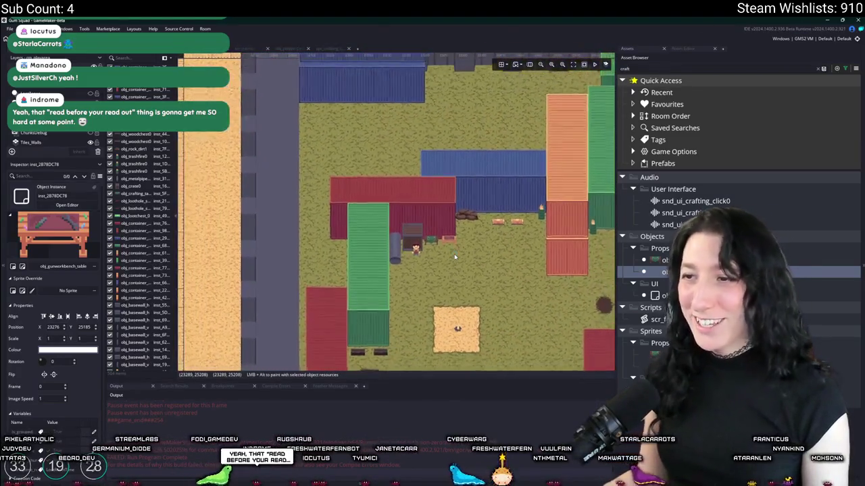
pyautogui.scroll(-1, 463, 250)
pyautogui.scroll(-1, 471, 243)
pyautogui.scroll(1, 471, 243)
pyautogui.scroll(-2, 473, 253)
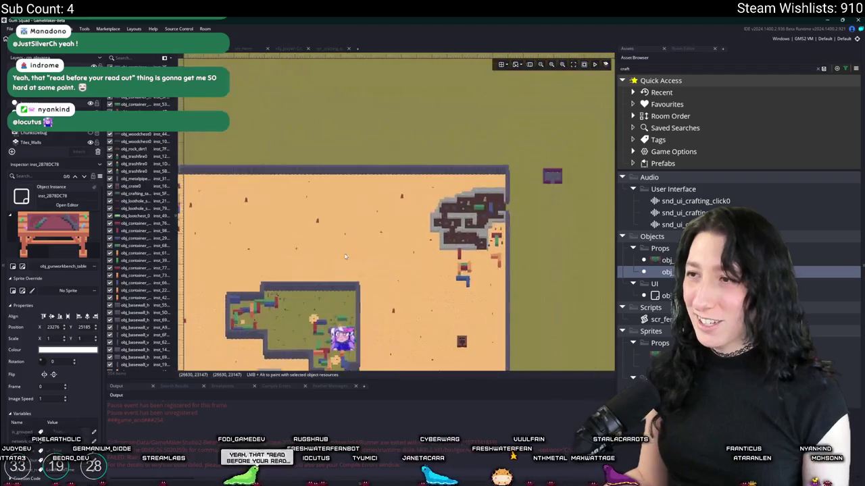
pyautogui.scroll(3, 477, 267)
pyautogui.scroll(2, 466, 257)
pyautogui.scroll(2, 419, 230)
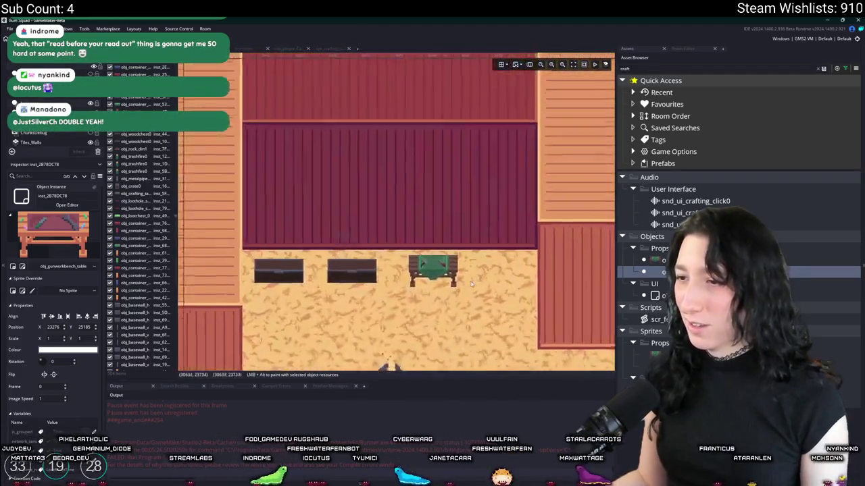
pyautogui.moveTo(227, 71); pyautogui.dragTo(516, 278)
# - Zoom and pan the room view over toward the walled compound
pyautogui.scroll(2, 500, 264)
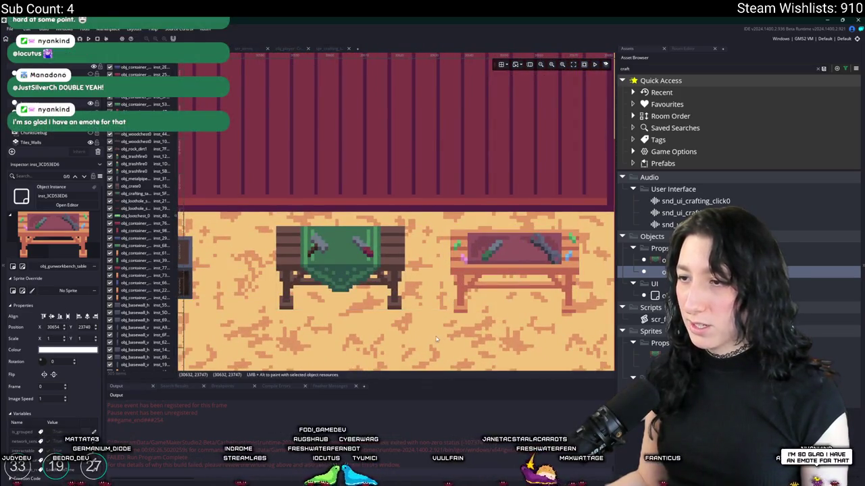
pyautogui.scroll(-2, 428, 322)
pyautogui.scroll(-3, 428, 322)
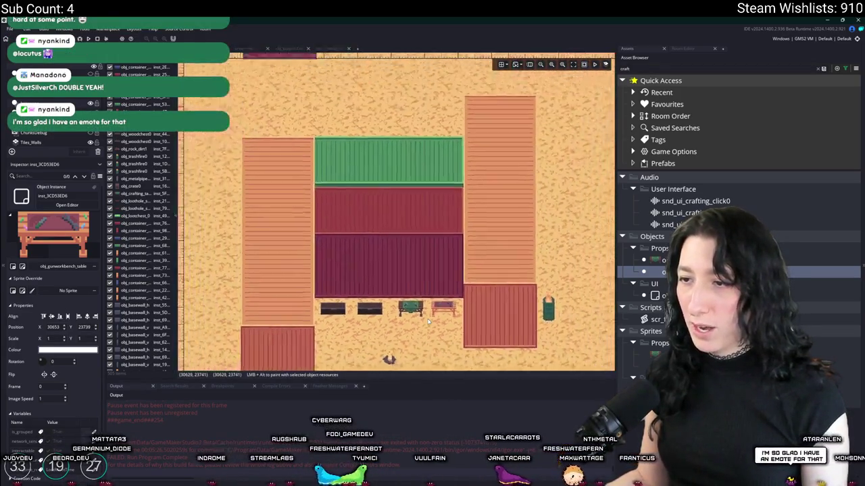
pyautogui.scroll(-1, 428, 322)
pyautogui.moveTo(262, 310); pyautogui.dragTo(388, 224)
pyautogui.scroll(-2, 388, 223)
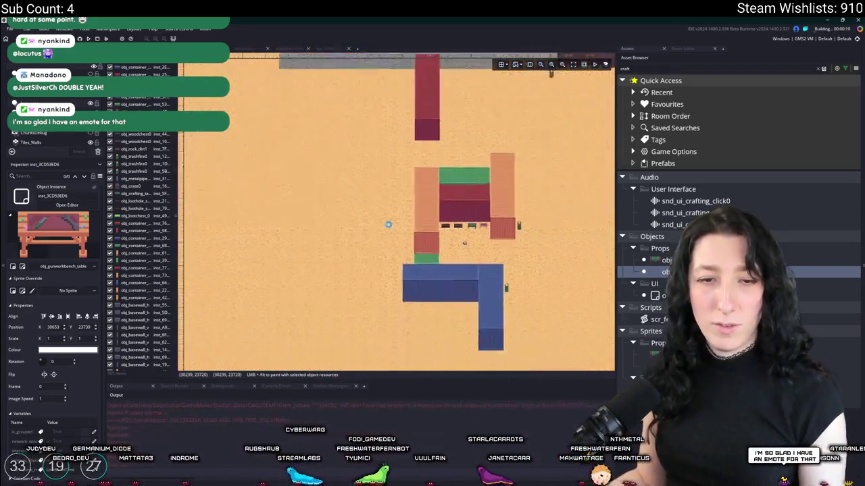
pyautogui.scroll(-1, 421, 219)
pyautogui.scroll(-1, 353, 247)
pyautogui.scroll(-2, 354, 246)
pyautogui.scroll(-2, 388, 243)
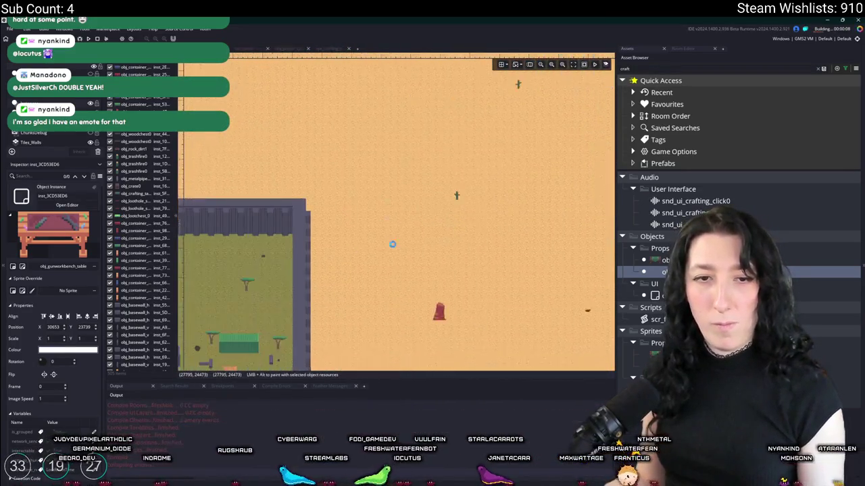
pyautogui.scroll(1, 344, 256)
pyautogui.moveTo(232, 257); pyautogui.dragTo(309, 224)
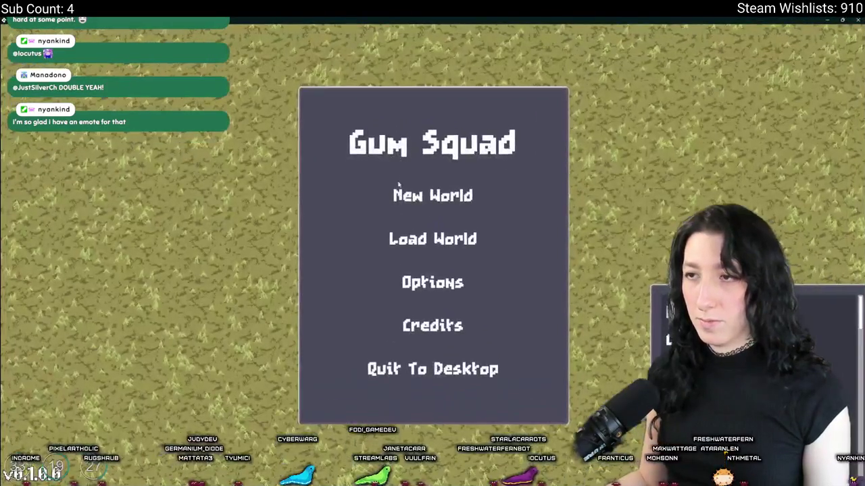
# - Host a New World lobby in the test run, hit the 'Object key doesn't exist' error, and abort
pyautogui.click(433, 194)
pyautogui.click(403, 364)
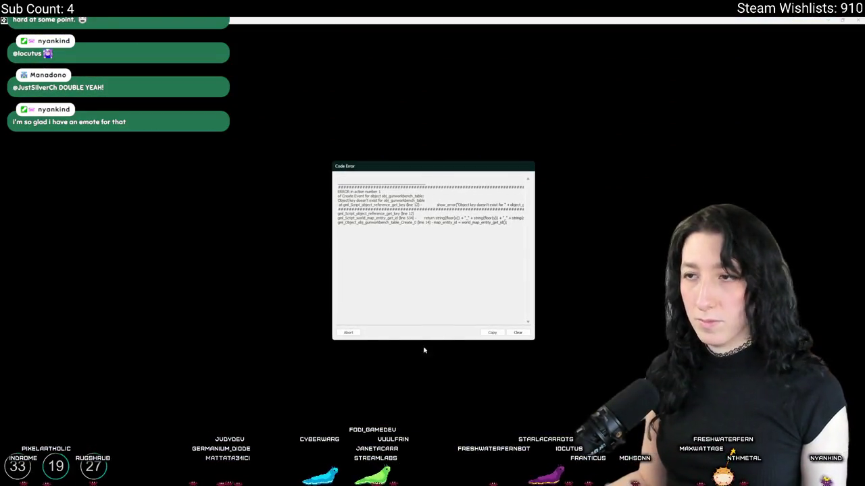
pyautogui.click(348, 333)
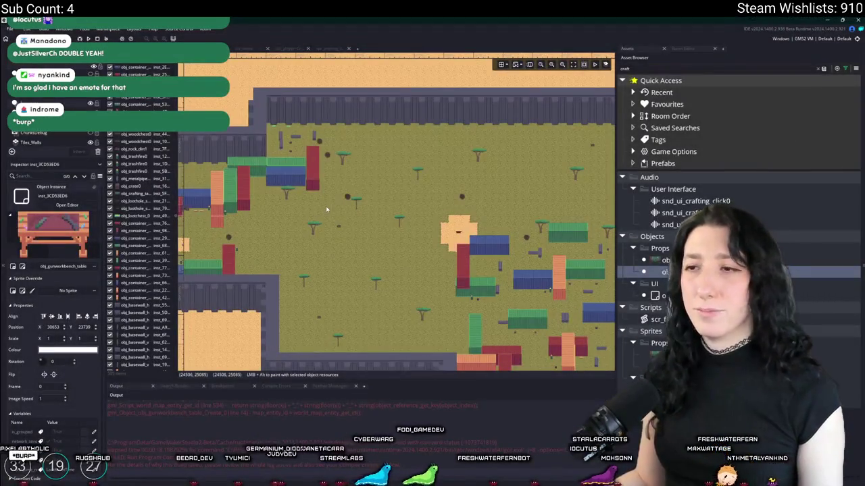
# - Find the object reference script and rename its last enum entry to _obj_gunworkbench_table
pyautogui.hotkey('ctrl', 't')
pyautogui.write('referen')
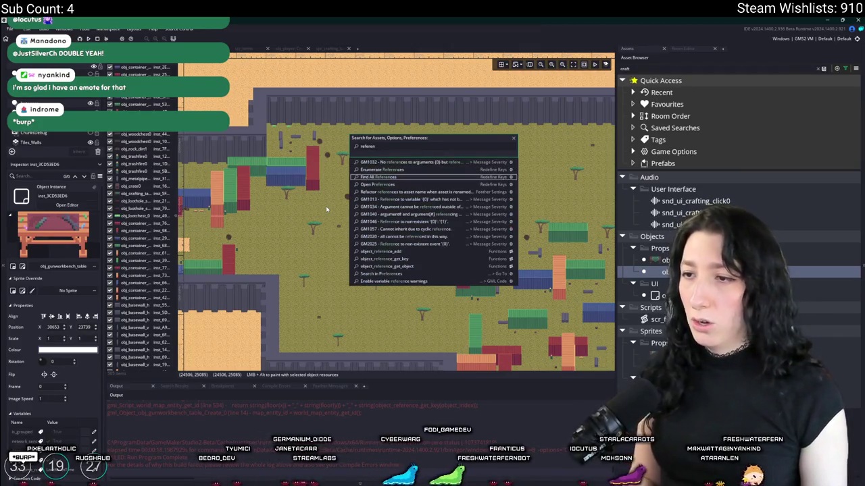
pyautogui.press('Down')
pyautogui.press('Down')
pyautogui.press('Down')
pyautogui.press('Down')
pyautogui.press('Down')
pyautogui.press('Down')
pyautogui.press('Return')
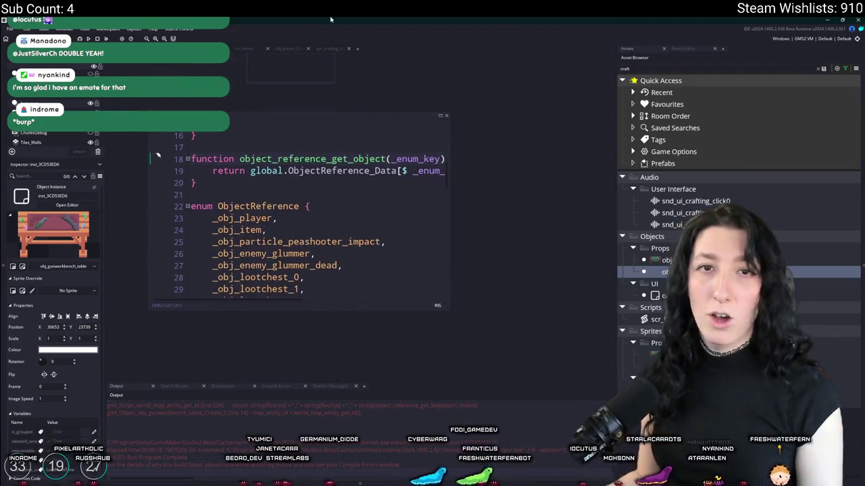
pyautogui.scroll(-2, 337, 236)
pyautogui.scroll(-5, 337, 236)
pyautogui.scroll(-2, 341, 230)
pyautogui.click(349, 223)
pyautogui.moveTo(286, 225)
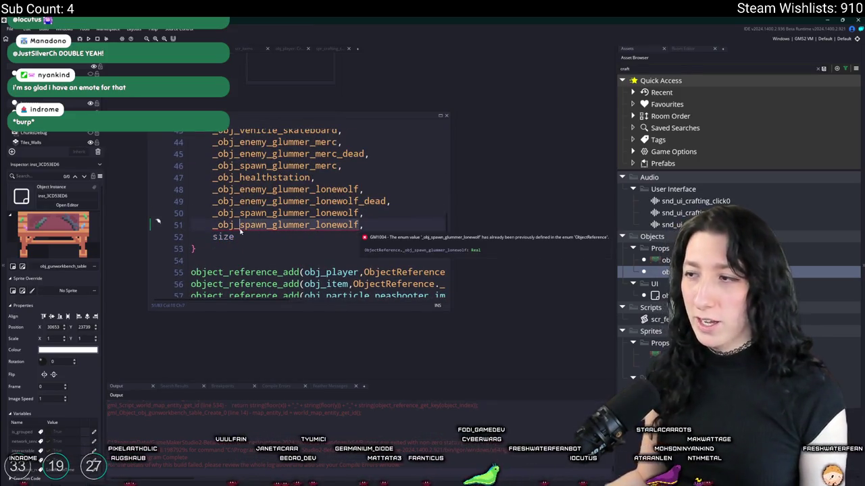
pyautogui.hotkey('ctrl', 'Delete')
pyautogui.write('gunwork')
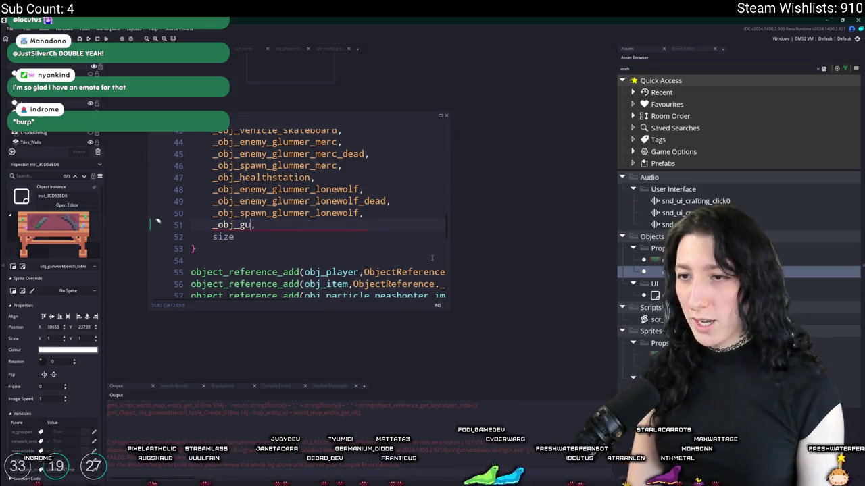
pyautogui.write('bench_table')
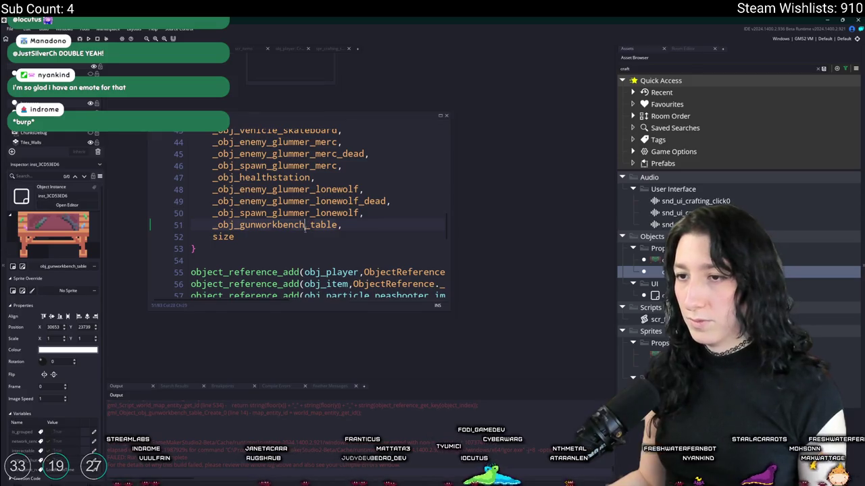
# - Add line 84: object_reference_add(obj_gunworkbench_table, ObjectReference._obj_gunworkbench_table);
pyautogui.scroll(-2, 297, 223)
pyautogui.scroll(-2, 297, 223)
pyautogui.scroll(-1, 378, 223)
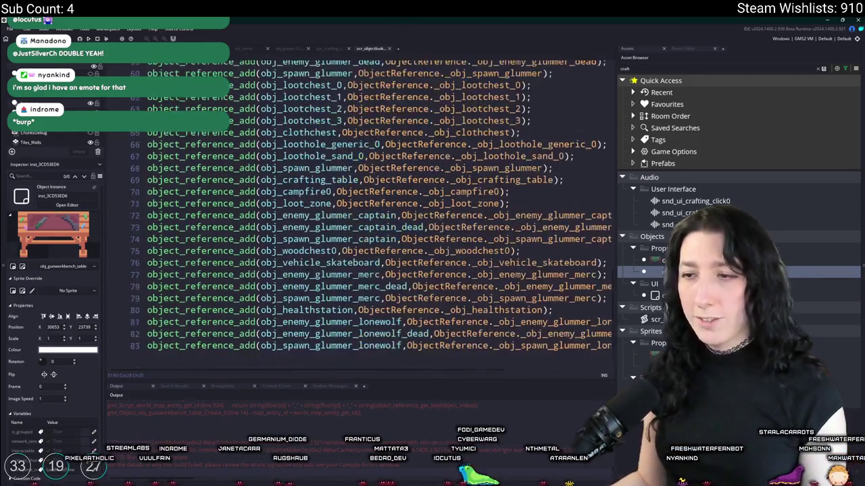
pyautogui.scroll(-1, 378, 203)
pyautogui.hotkey('ctrl', 'd')
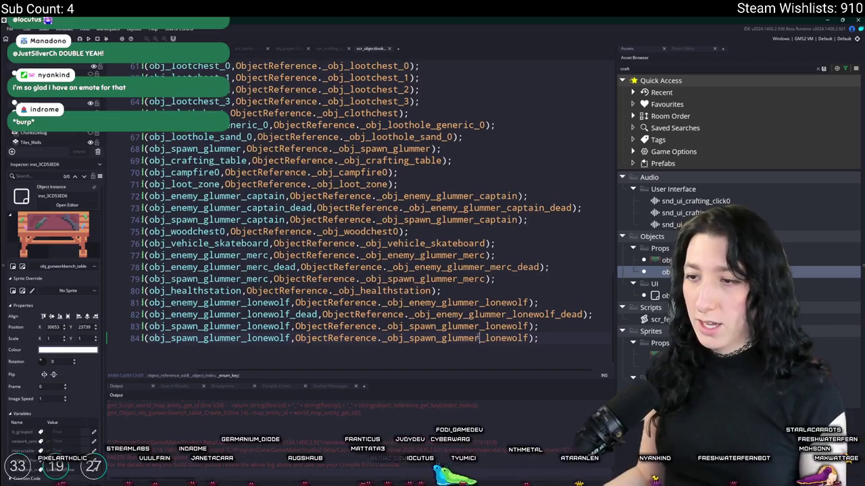
pyautogui.hotkey('ctrl', 'v')
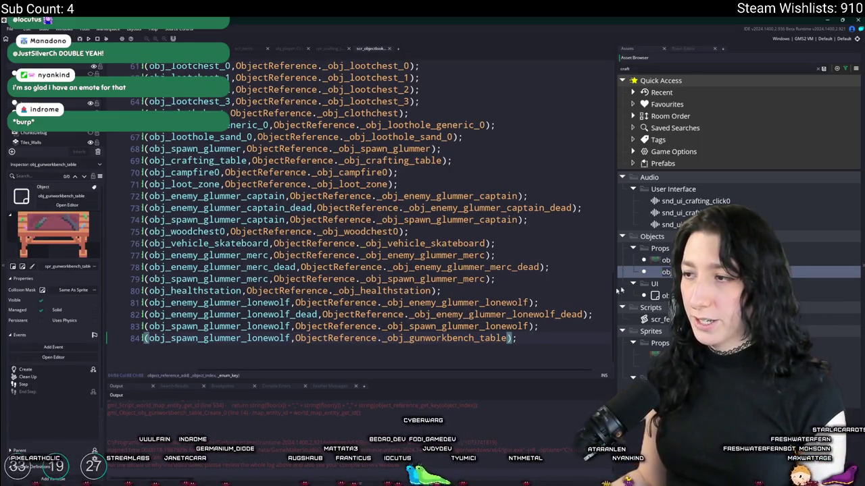
pyautogui.doubleClick(221, 339)
pyautogui.write('obj_gunworkbench_table')
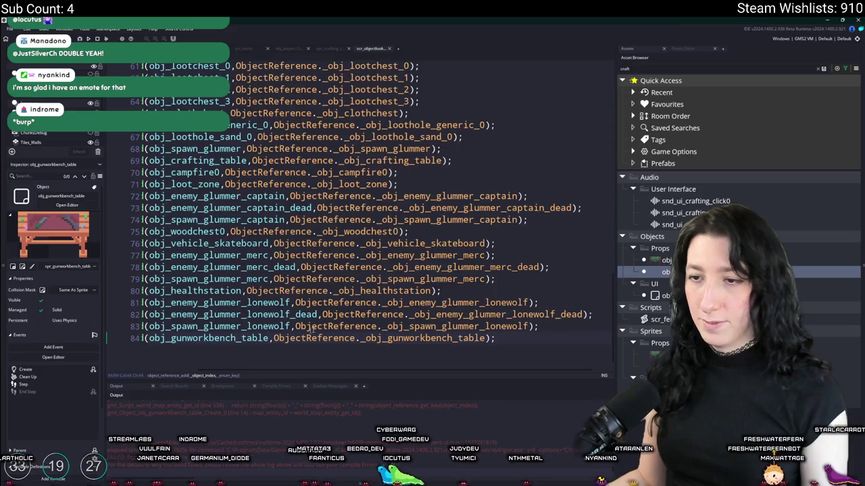
pyautogui.hscroll(-3, 257, 317)
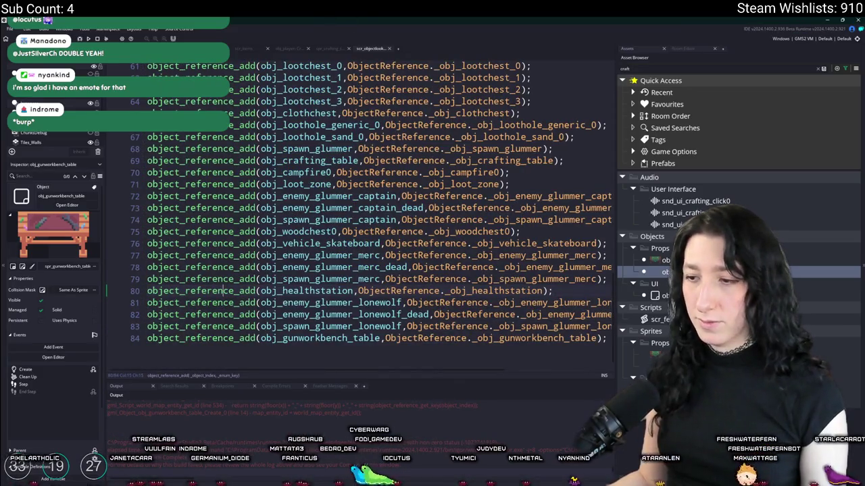
pyautogui.press('super')
# - Dismiss the Start menu app search without launching anything, then return to the Twitch page
pyautogui.write('d')
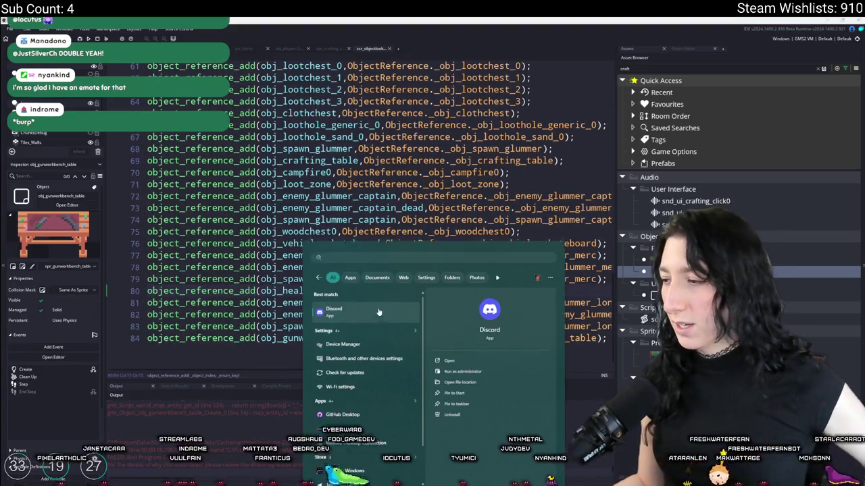
pyautogui.click(378, 312)
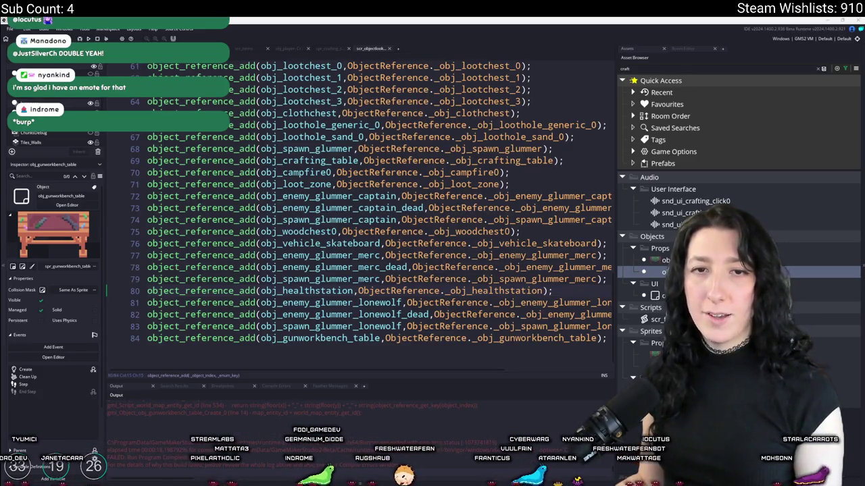
pyautogui.hotkey('alt', 'Tab')
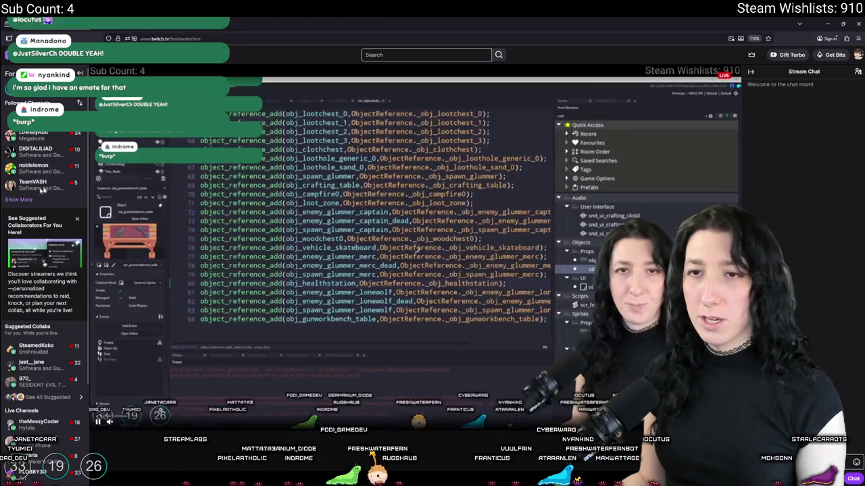
# - Expand the followed channels list and open the Software and Game Development category
pyautogui.click(18, 200)
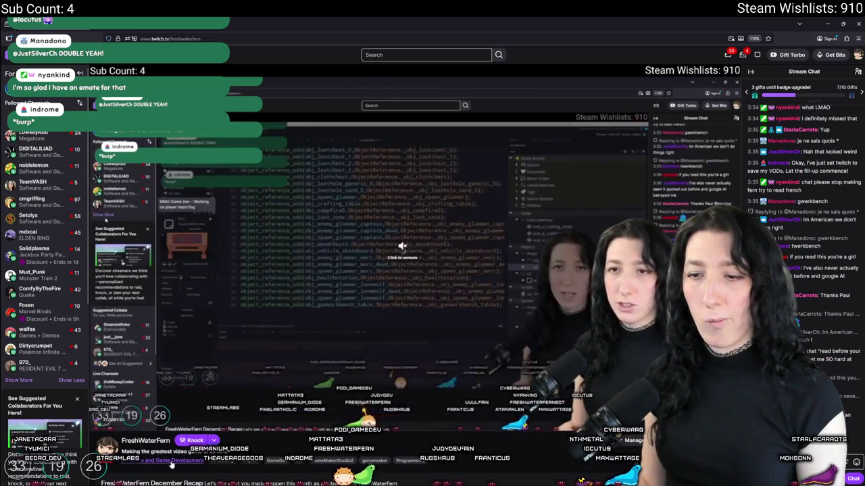
pyautogui.click(112, 200)
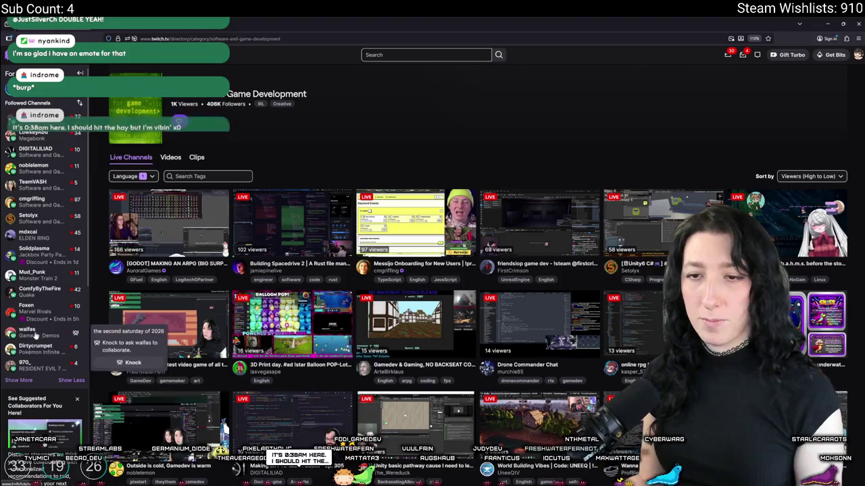
# - Show more followed channels, scroll the directory, and open the friendslop game dev stream
pyautogui.click(19, 381)
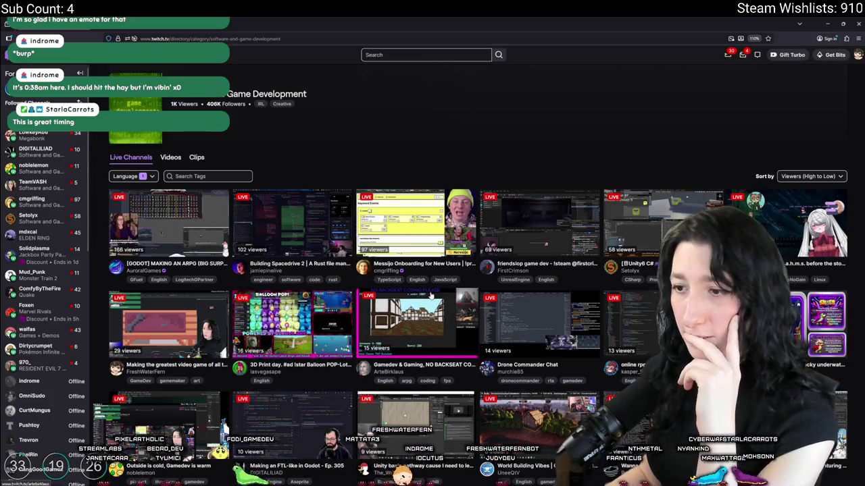
pyautogui.scroll(-2, 285, 357)
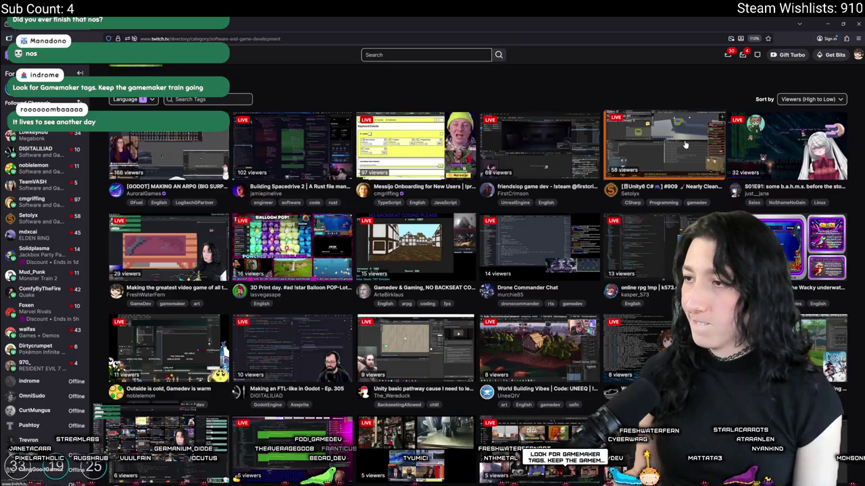
pyautogui.click(520, 171)
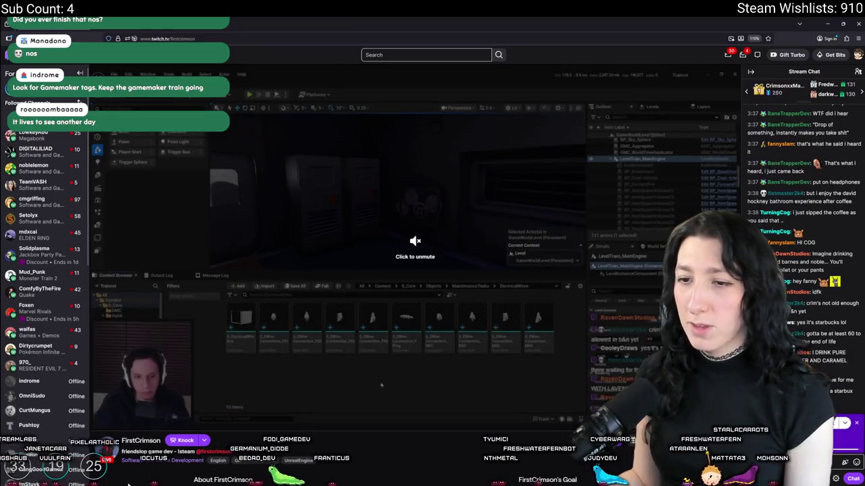
# - Focus the address bar, then dismiss its suggestions to return to the stream page
pyautogui.hotkey('ctrl', 'l')
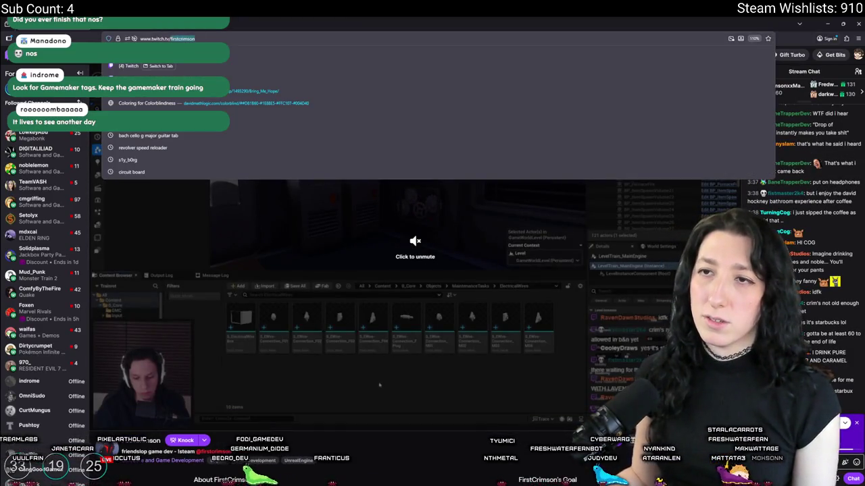
pyautogui.click(381, 430)
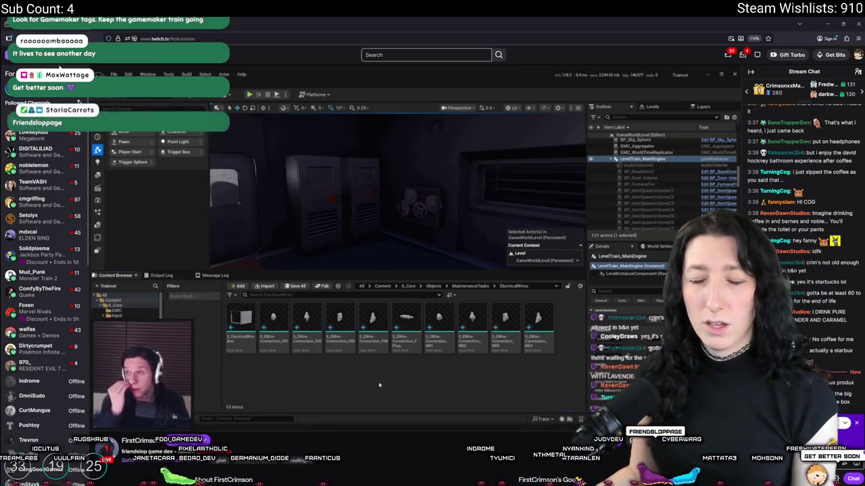
# - Search Twitch for 'gamemaker' and open the beginner GameMaker stream showing Grant's Patch
pyautogui.write('gamemaker')
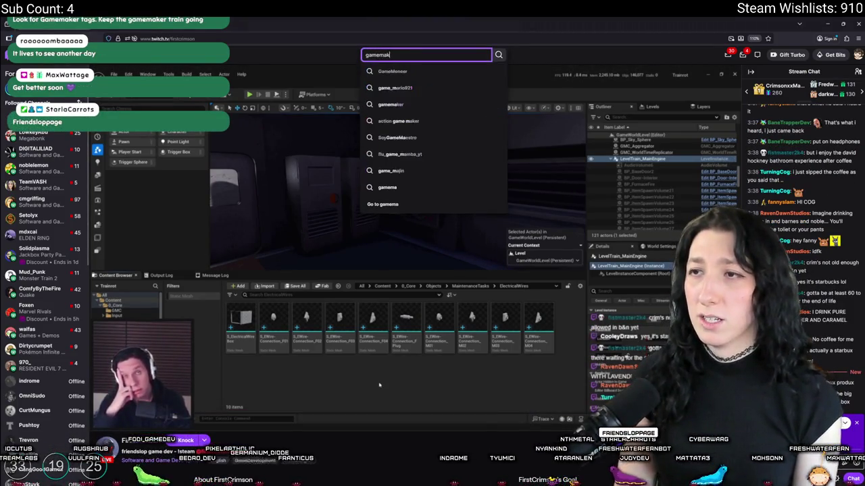
pyautogui.press('Return')
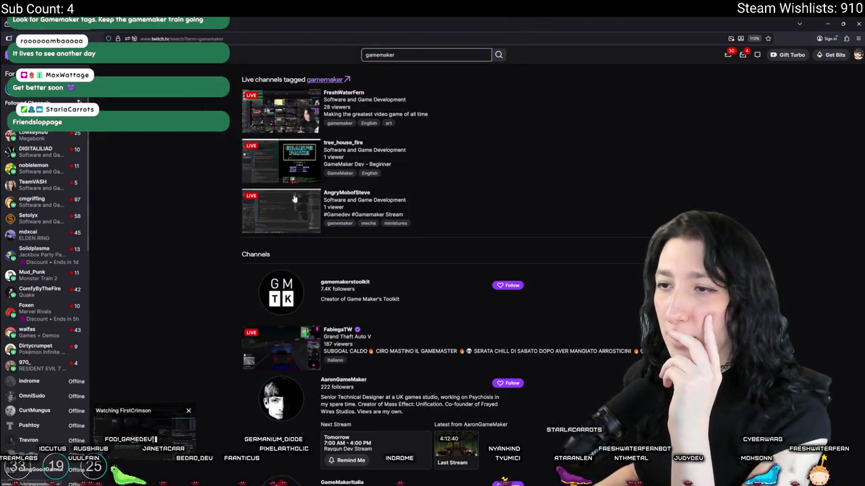
pyautogui.scroll(-2, 302, 218)
pyautogui.scroll(2, 277, 170)
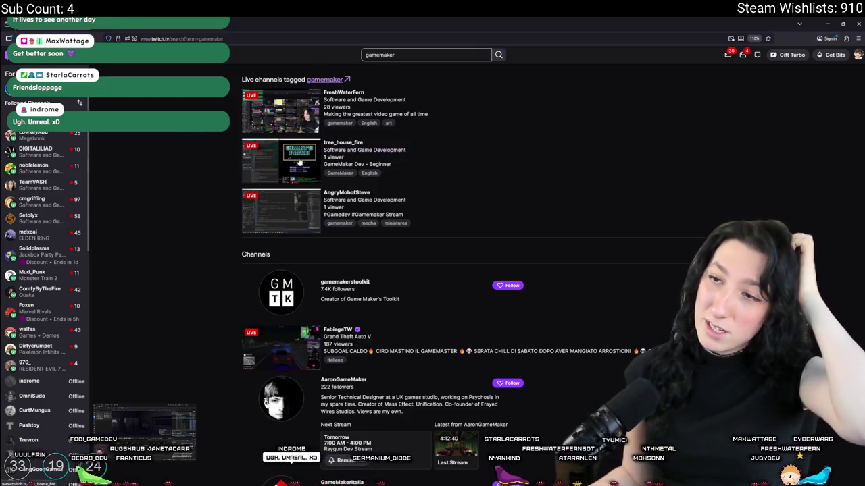
pyautogui.click(281, 161)
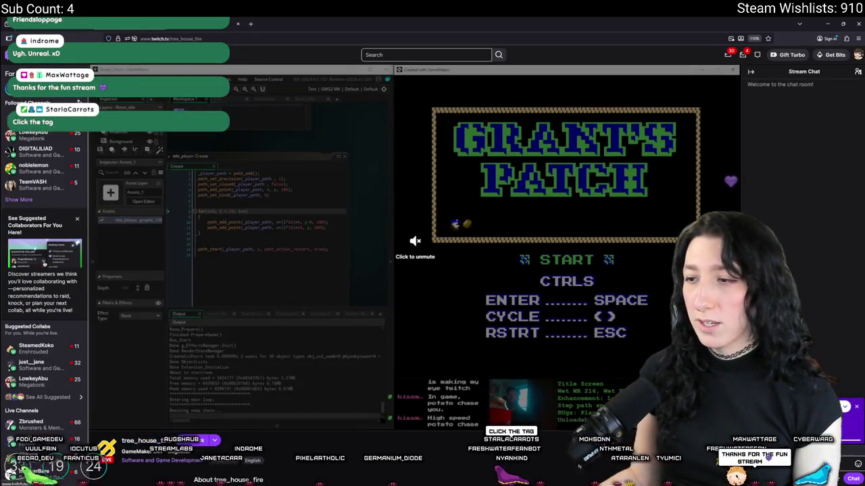
# - Watch the stream full screen, exit full screen, and zoom the page out
pyautogui.scroll(-3, 419, 349)
pyautogui.scroll(2, 627, 271)
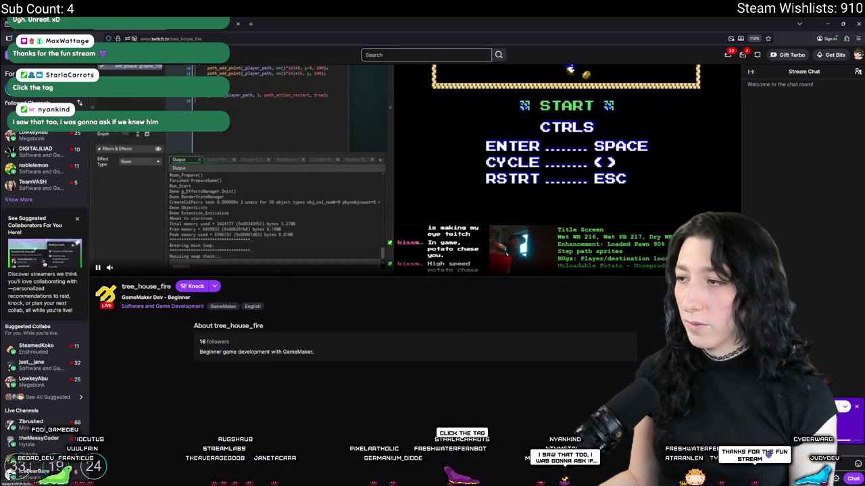
pyautogui.press('f')
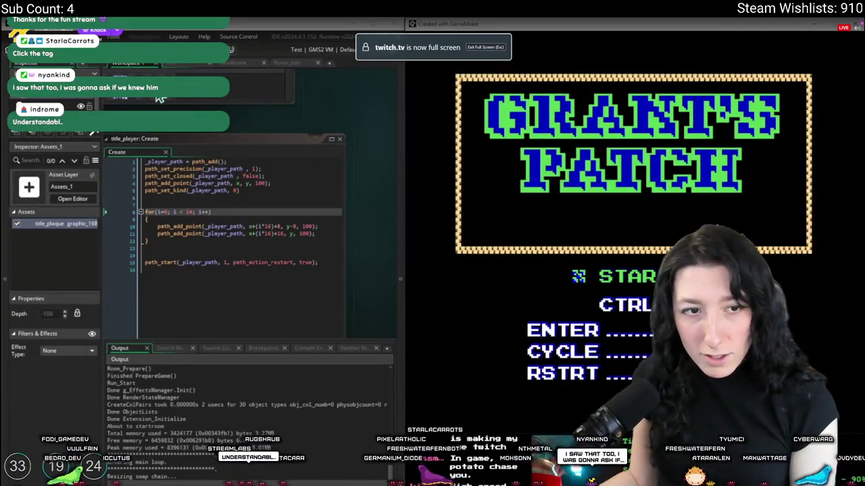
pyautogui.press('Escape')
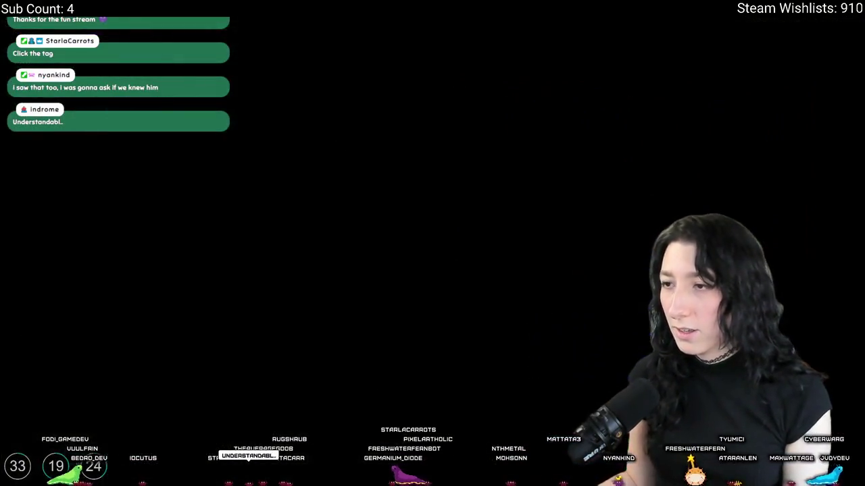
pyautogui.hotkey('ctrl', '-')
pyautogui.hotkey('ctrl', '-')
pyautogui.hotkey('ctrl', '-')
pyautogui.hotkey('ctrl', '-')
pyautogui.hotkey('ctrl', '-')
pyautogui.hotkey('ctrl', '-')
pyautogui.hotkey('ctrl', '-')
pyautogui.hotkey('ctrl', '-')
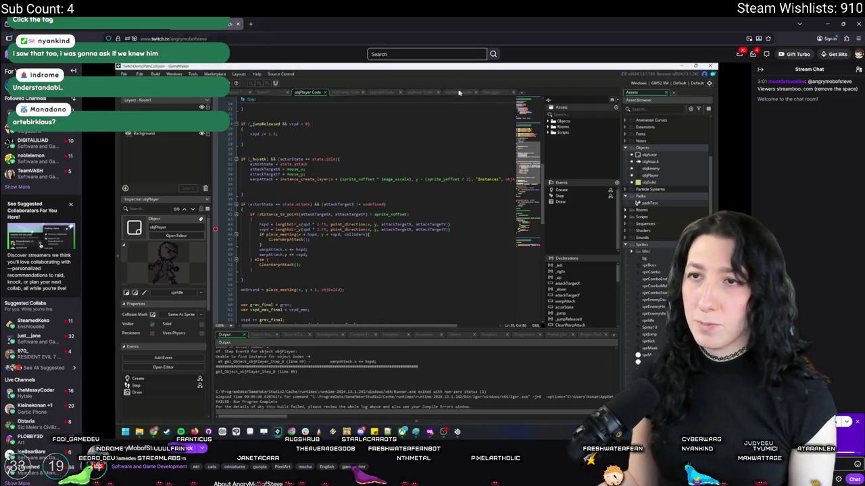
# - Go back to the gamemaker search results and enter another channel's Twitch address in a new tab
pyautogui.click(354, 467)
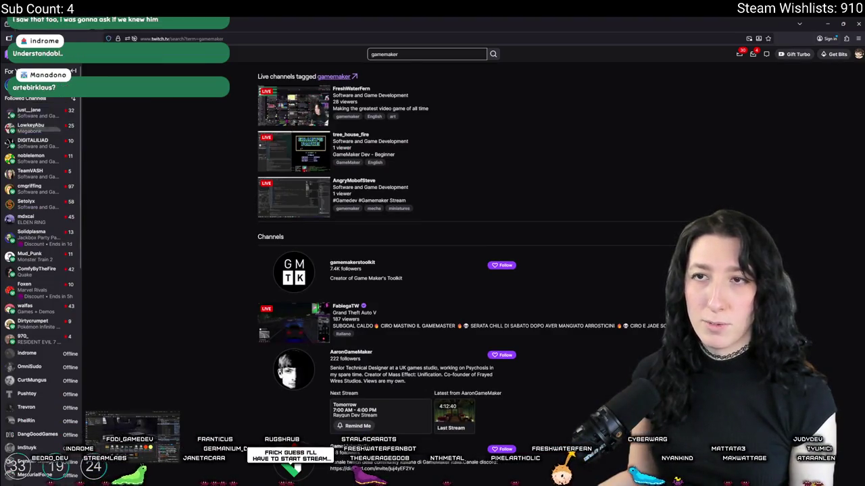
pyautogui.hotkey('ctrl', 't')
pyautogui.write('twitch.tv/artebirklaus')
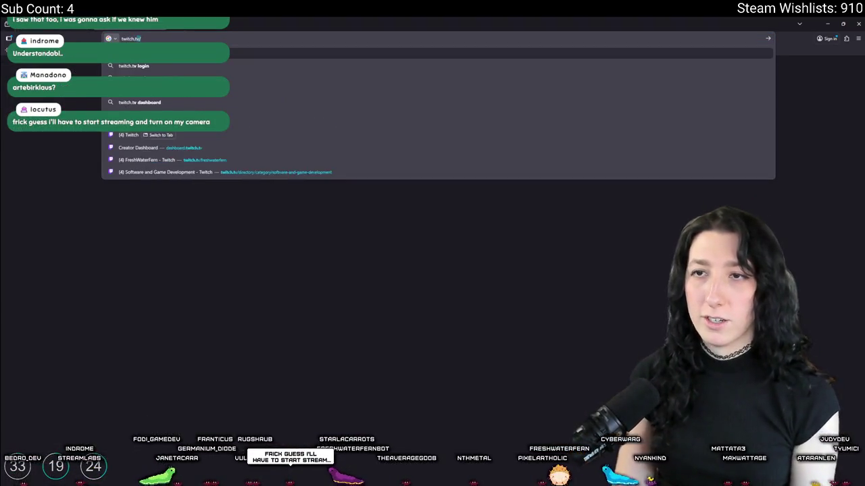
# - Load the typed gamedev channel's 3D town game stream and scroll down through its About panels
pyautogui.press('Return')
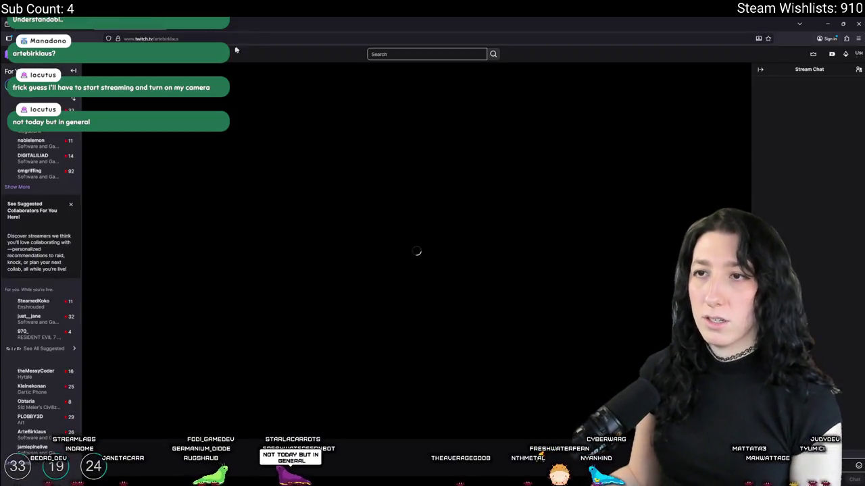
pyautogui.scroll(-3, 336, 325)
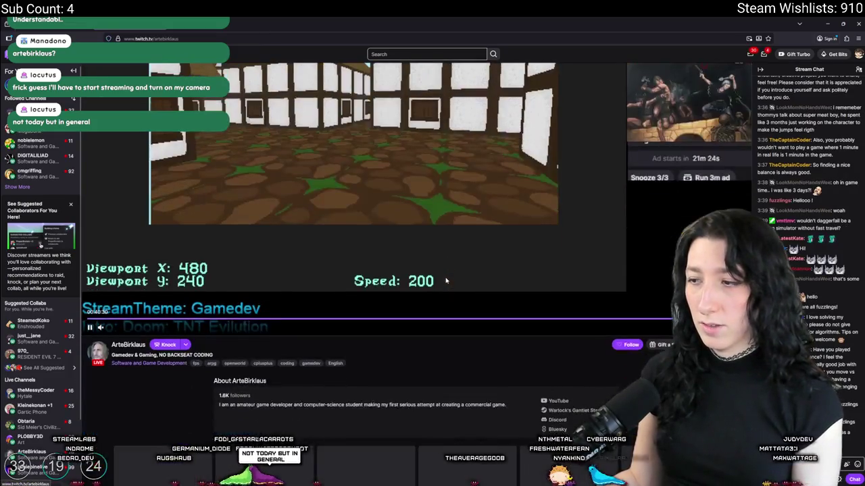
pyautogui.scroll(3, 336, 324)
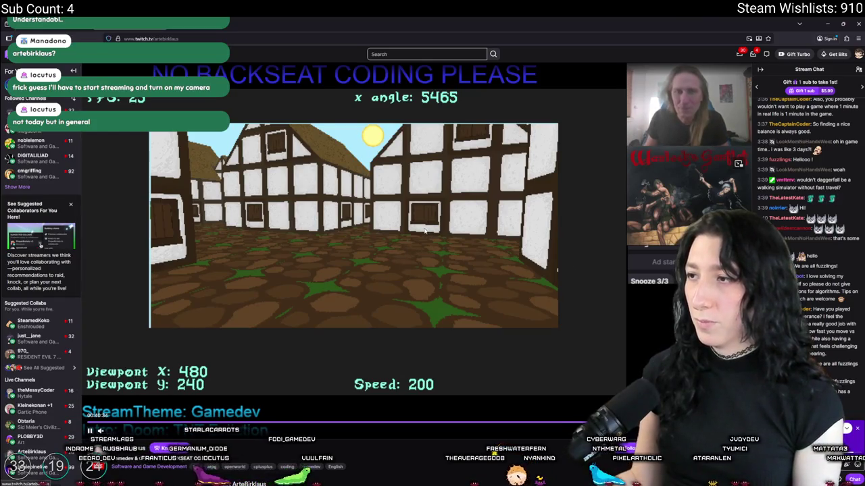
pyautogui.scroll(-3, 425, 231)
pyautogui.scroll(-5, 425, 216)
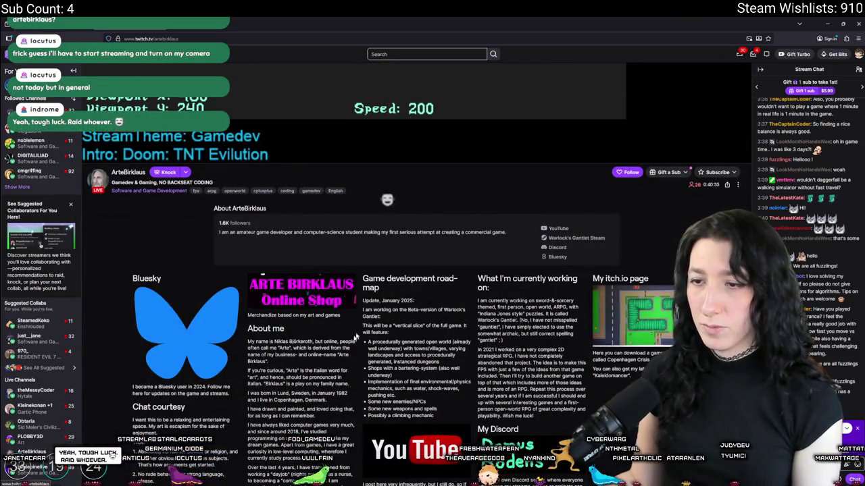
pyautogui.scroll(-3, 479, 219)
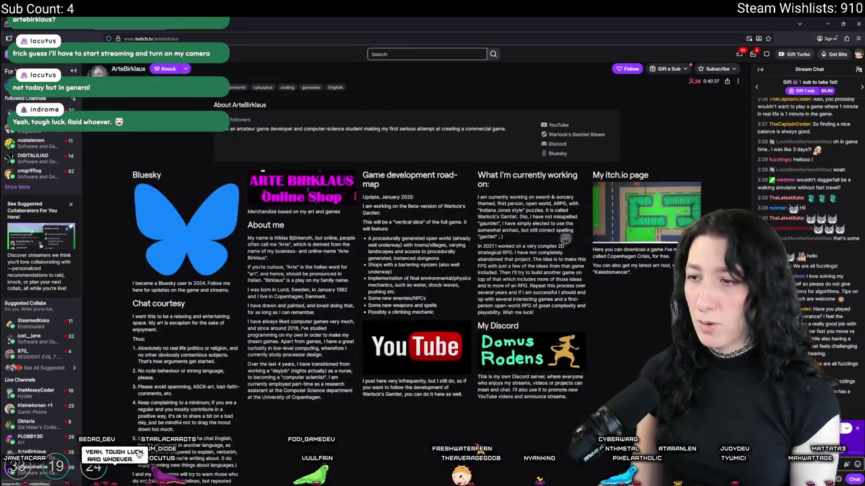